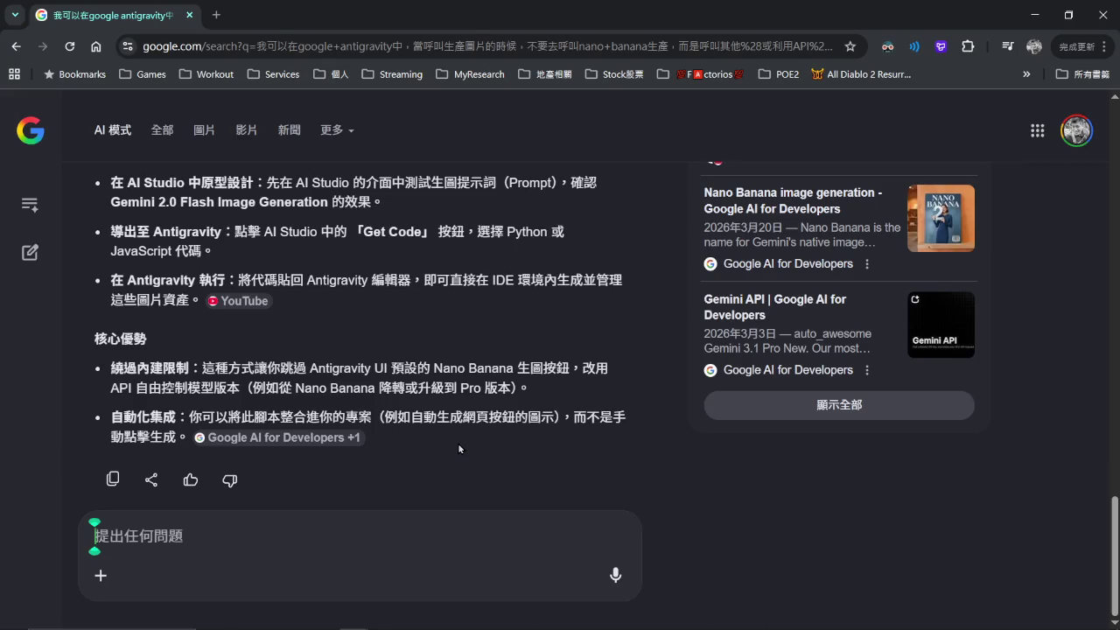
Open the 'Google AI Studio' link from the AI Mode answer in a background tab.
scroll(458, 443, "up", 5)
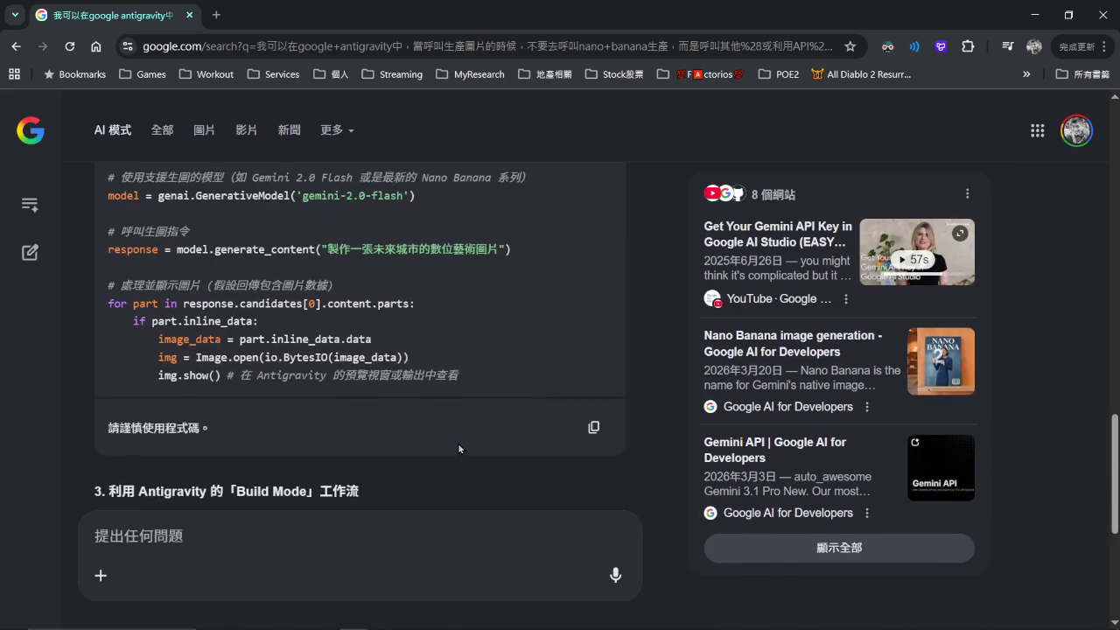
scroll(458, 443, "up", 3)
scroll(458, 443, "up", 3)
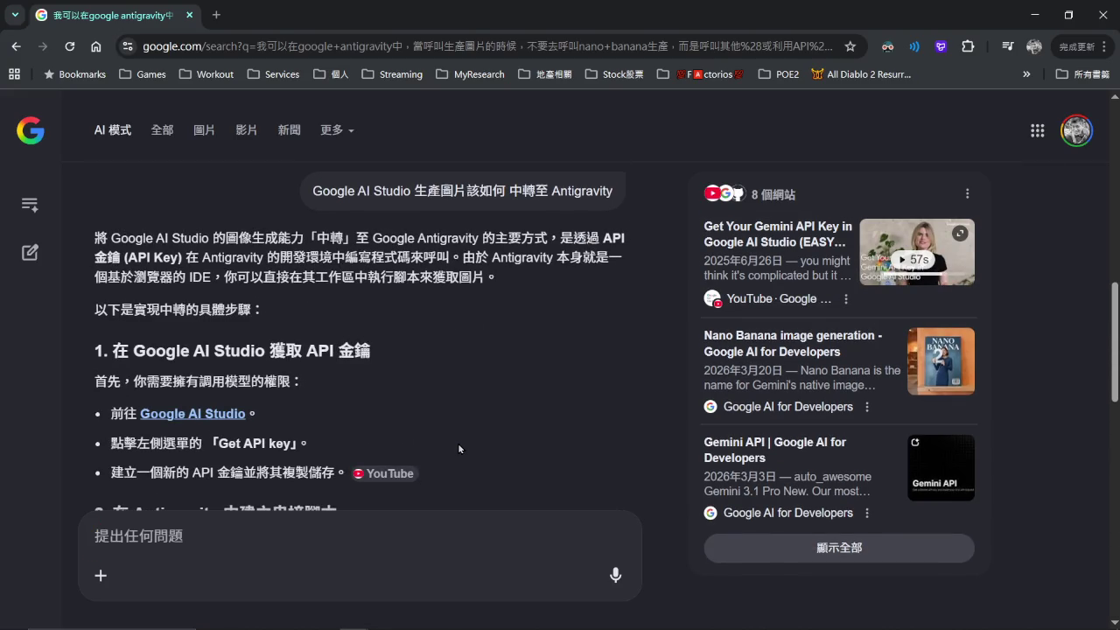
middle_click(192, 413)
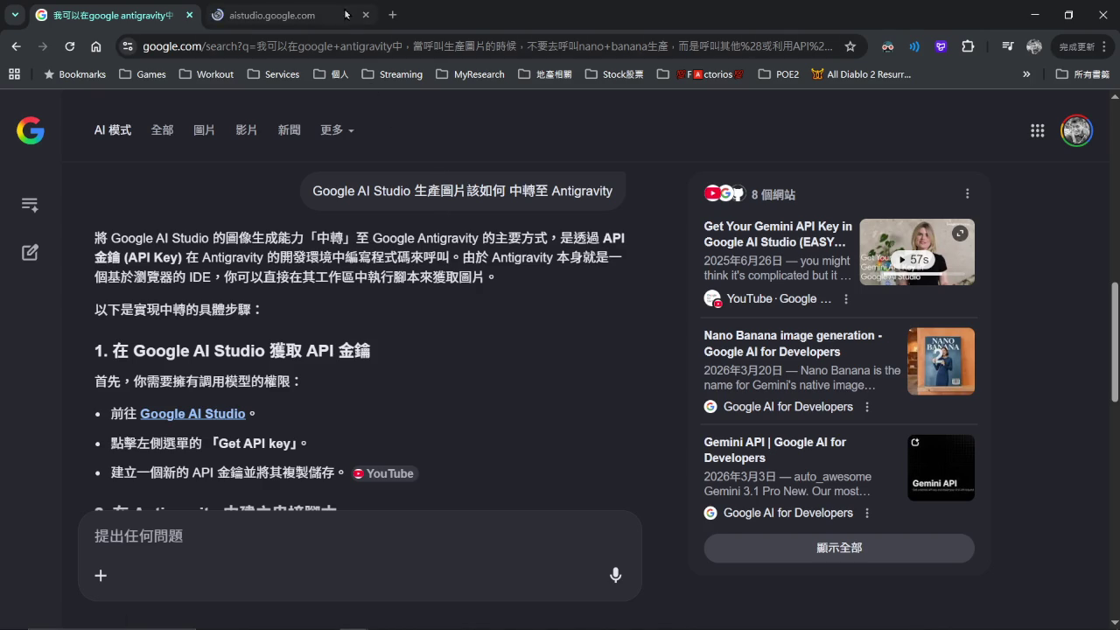
Acknowledge the developer terms in AI Studio's Welcome dialog and continue to the Playground.
left_click(321, 13)
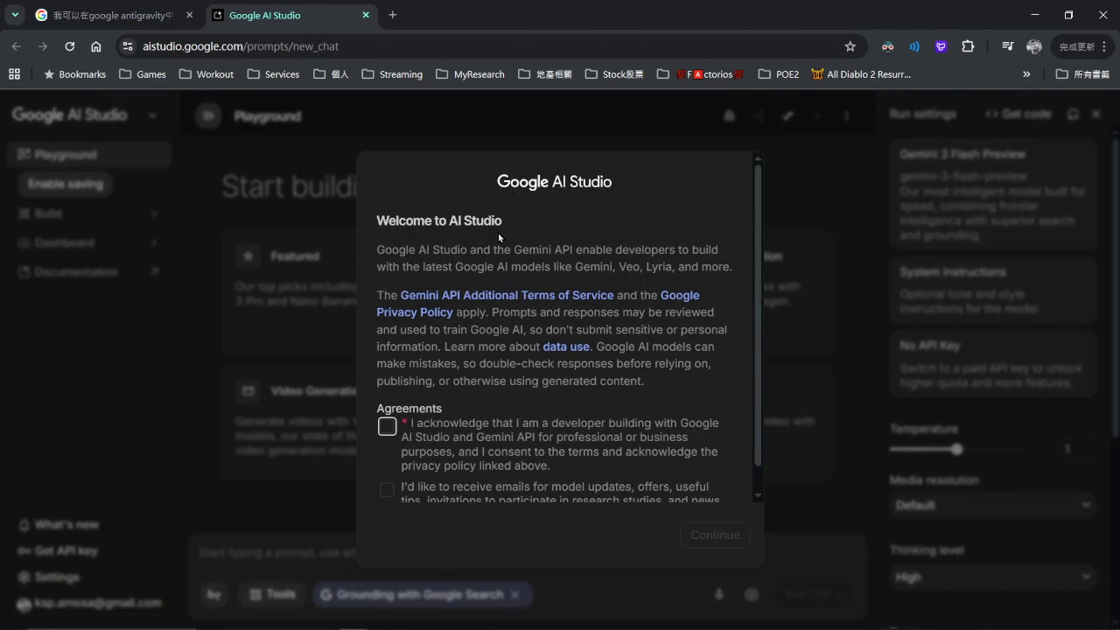
scroll(573, 354, "down", 1)
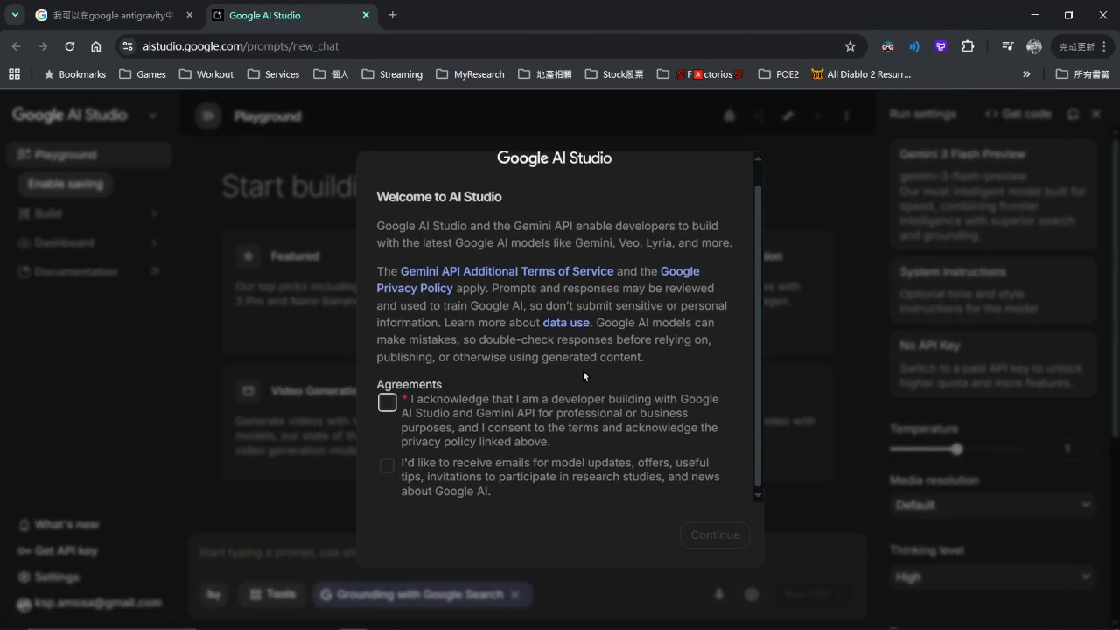
left_click(400, 409)
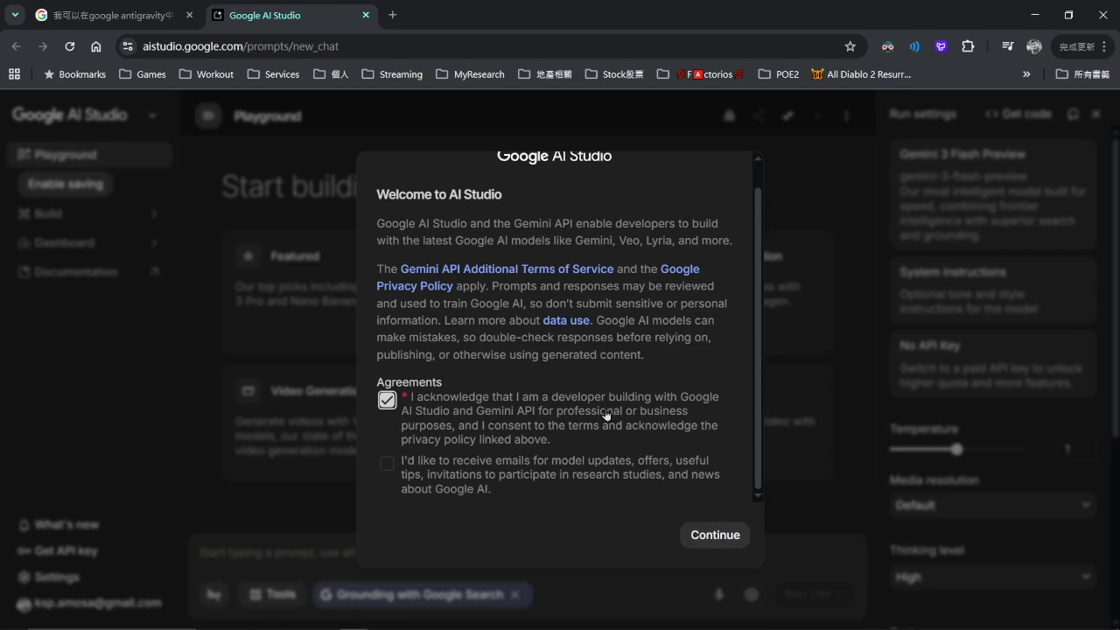
scroll(608, 418, "up", 1)
scroll(625, 426, "down", 1)
left_click(715, 535)
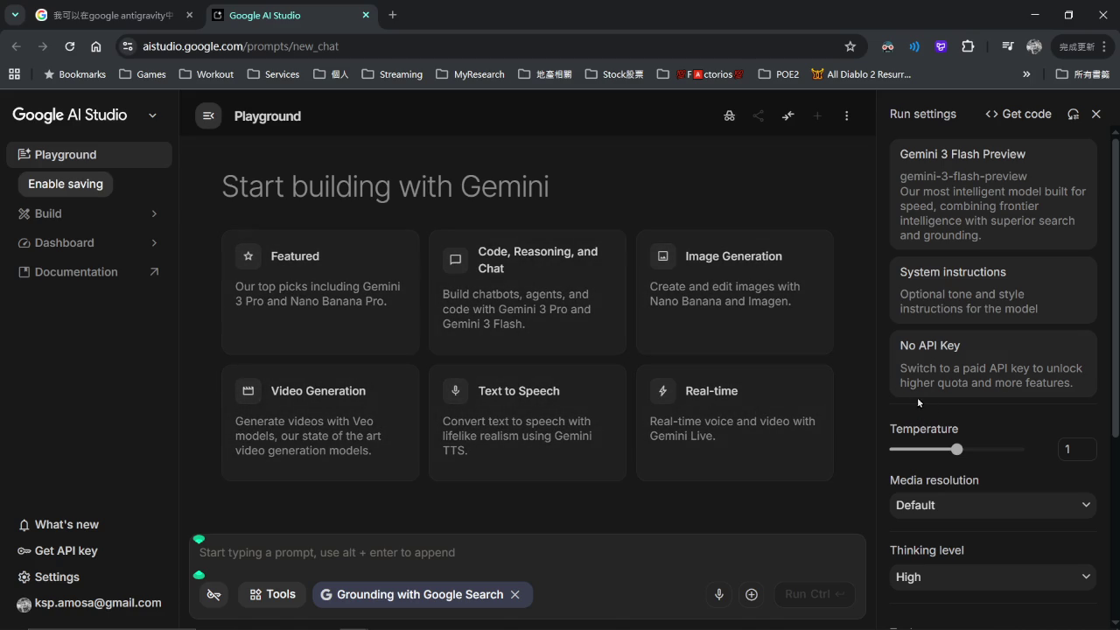
Look over the Nano Banana image generation models, then go to the Build apps page.
left_click(747, 311)
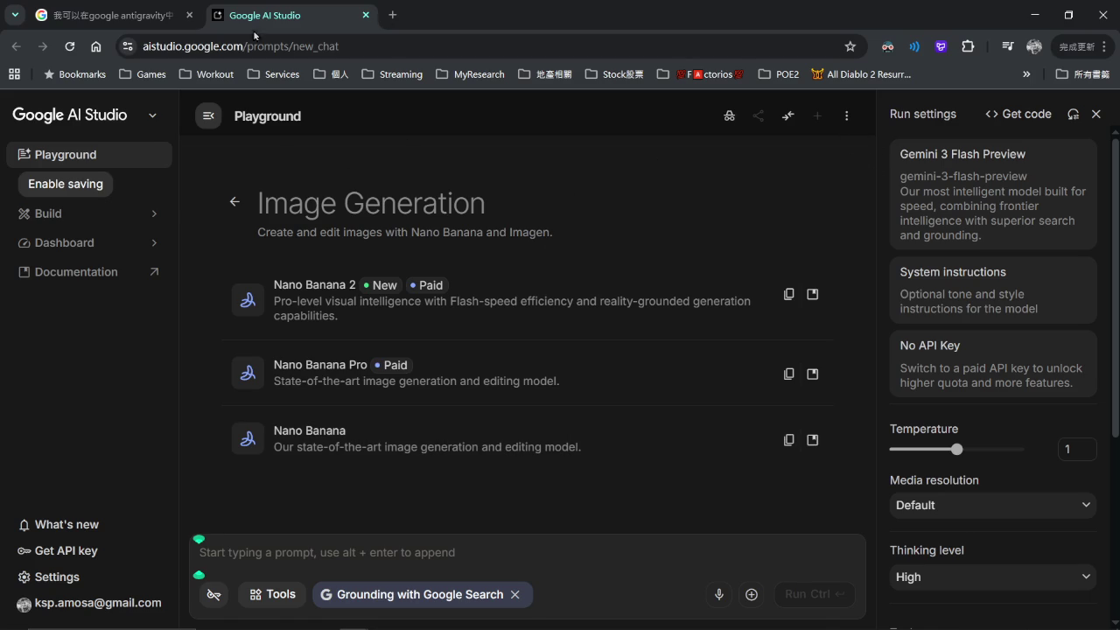
left_click(103, 217)
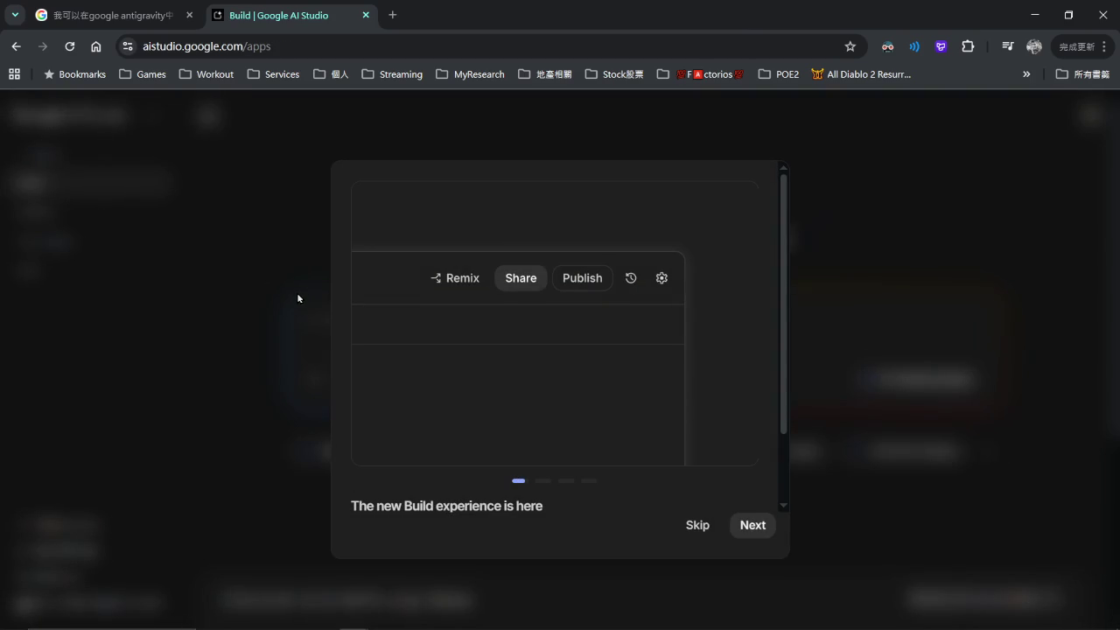
Skip the Build intro, browse the showcase Gallery, then return and open the API Keys page.
left_click(693, 530)
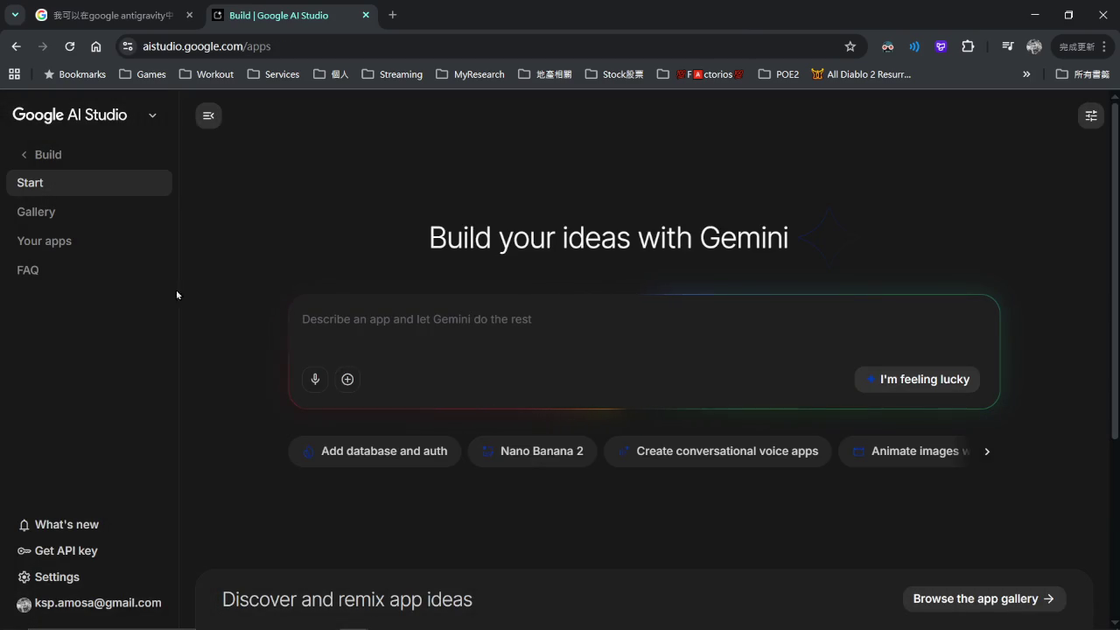
left_click(53, 211)
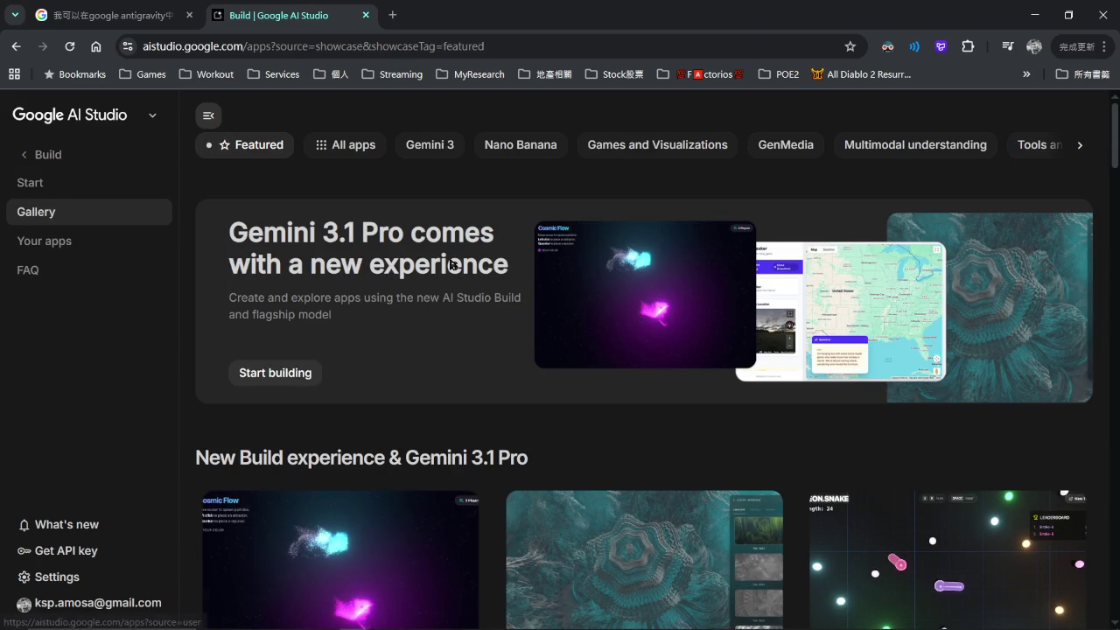
scroll(474, 339, "down", 4)
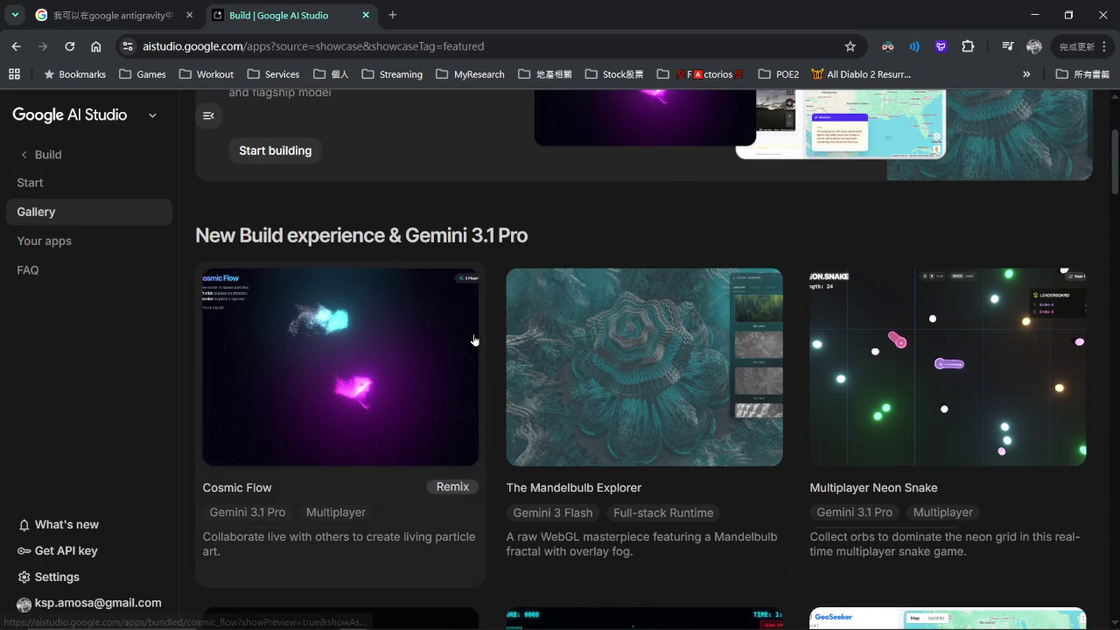
scroll(487, 353, "down", 5)
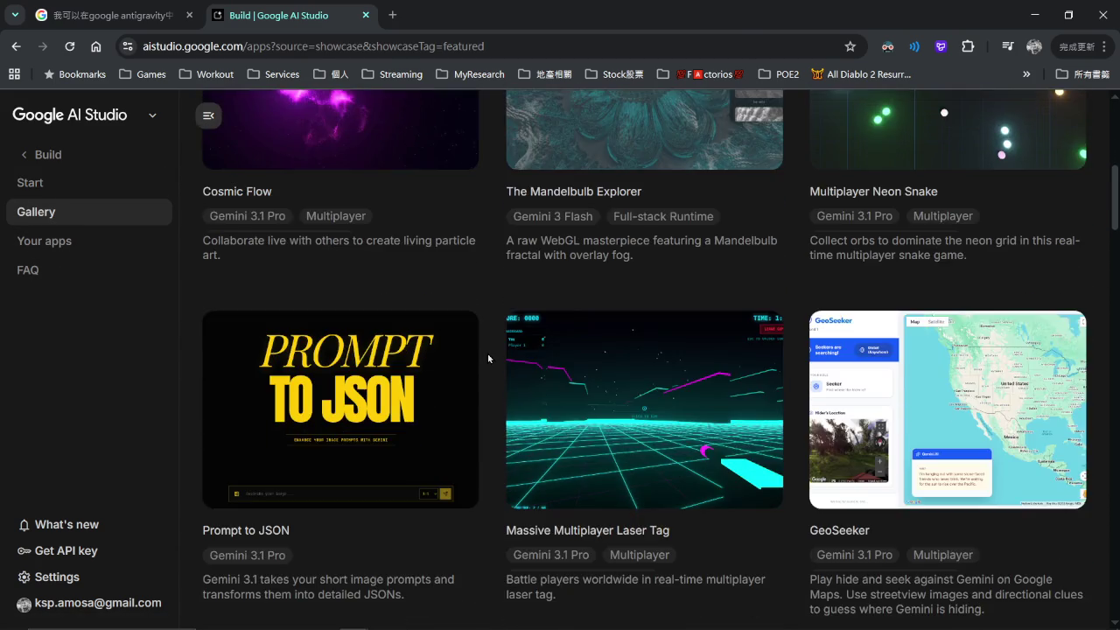
scroll(487, 352, "up", 6)
scroll(487, 352, "up", 3)
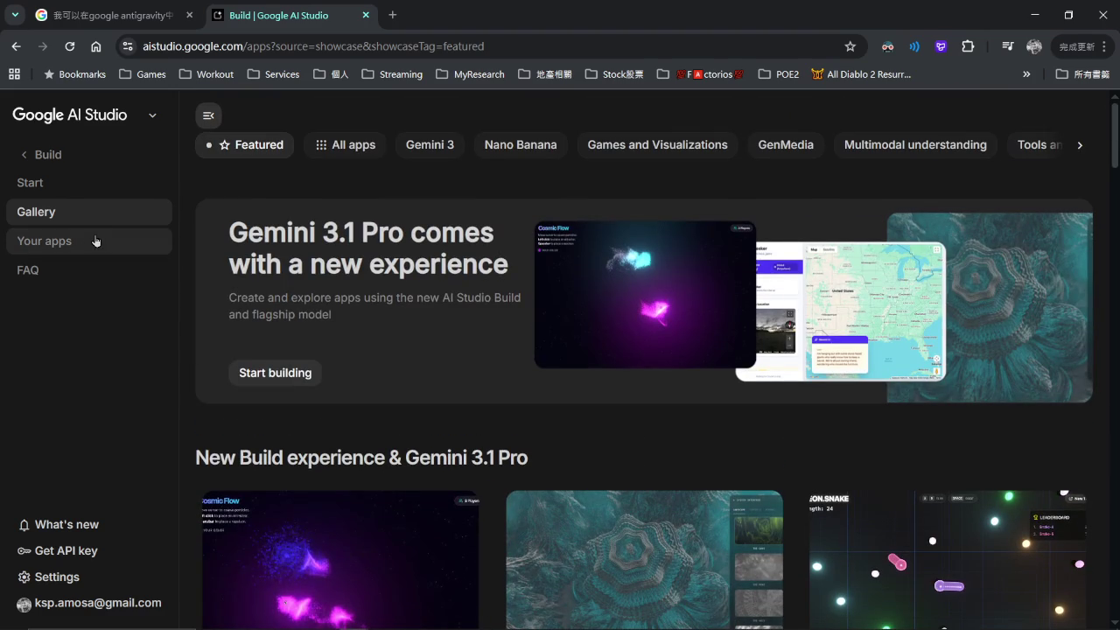
left_click(45, 157)
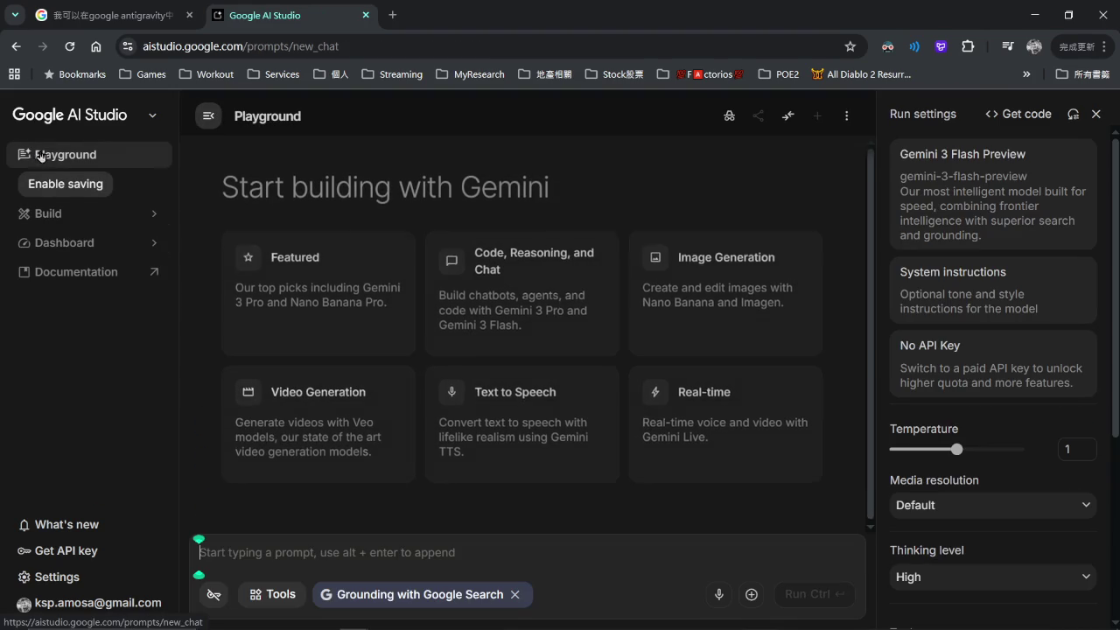
left_click(95, 238)
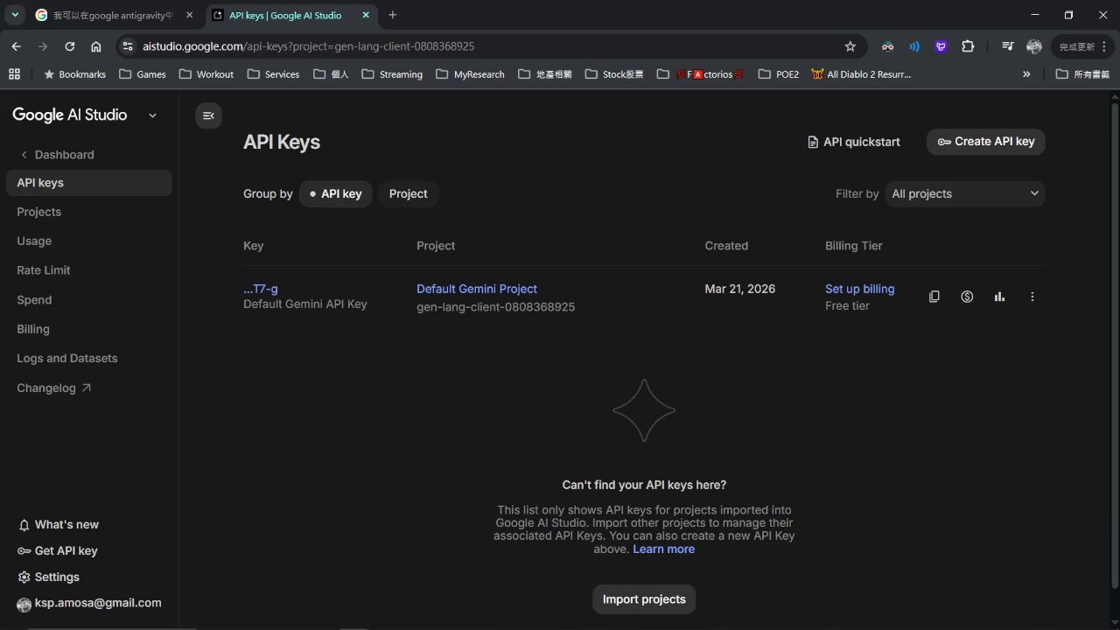
Review the Gemini API Usage overview, then the free-tier Rate Limit page.
left_click(71, 243)
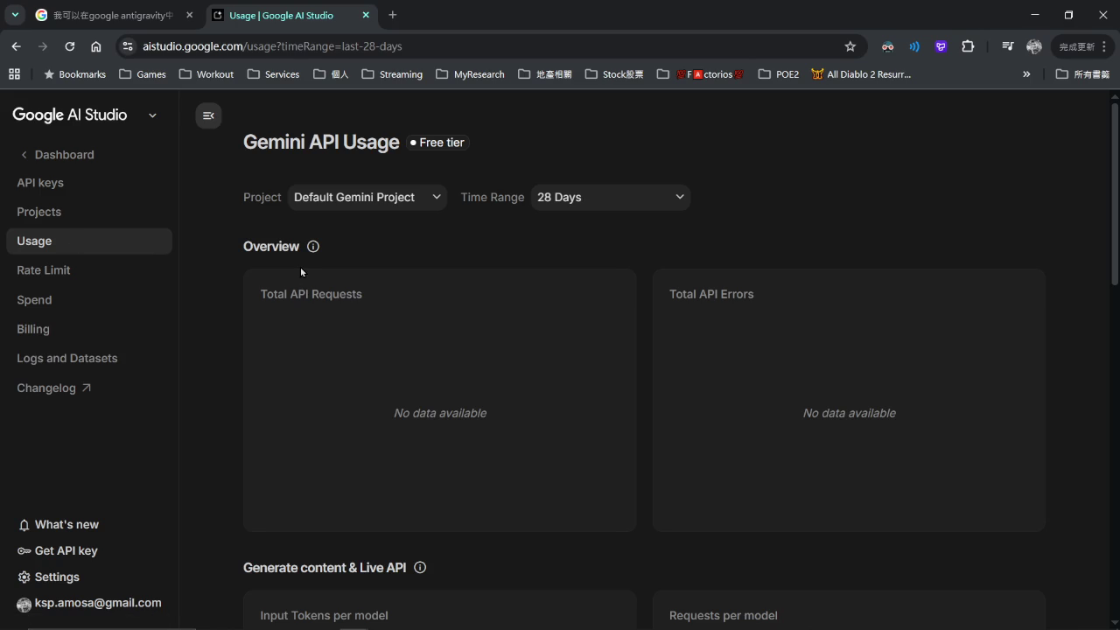
left_click(80, 271)
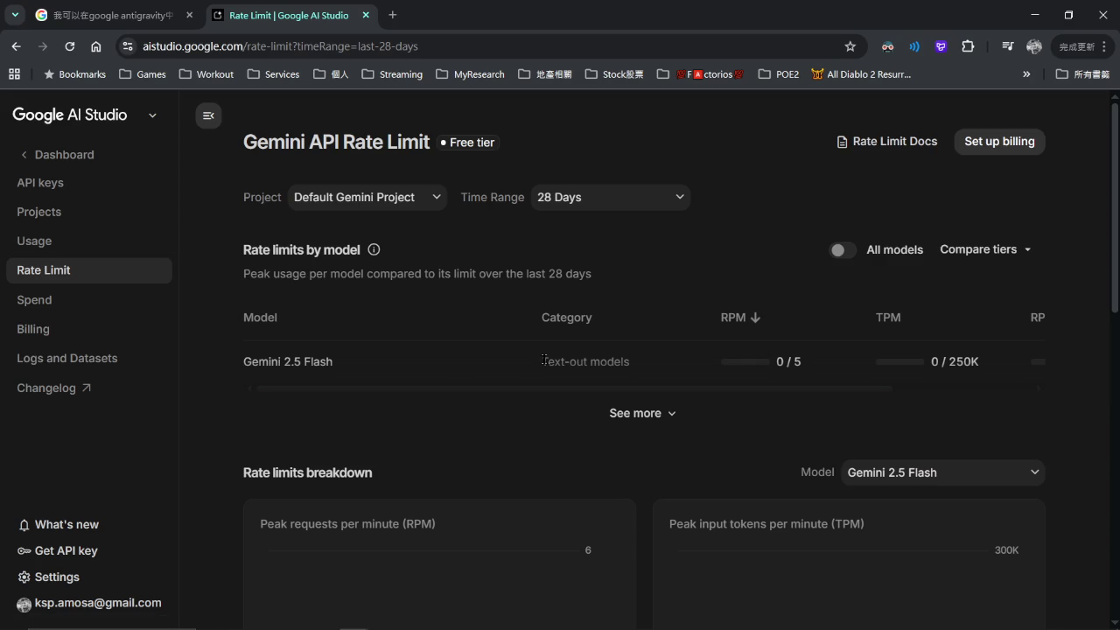
left_click(644, 418)
scroll(560, 408, "down", 3)
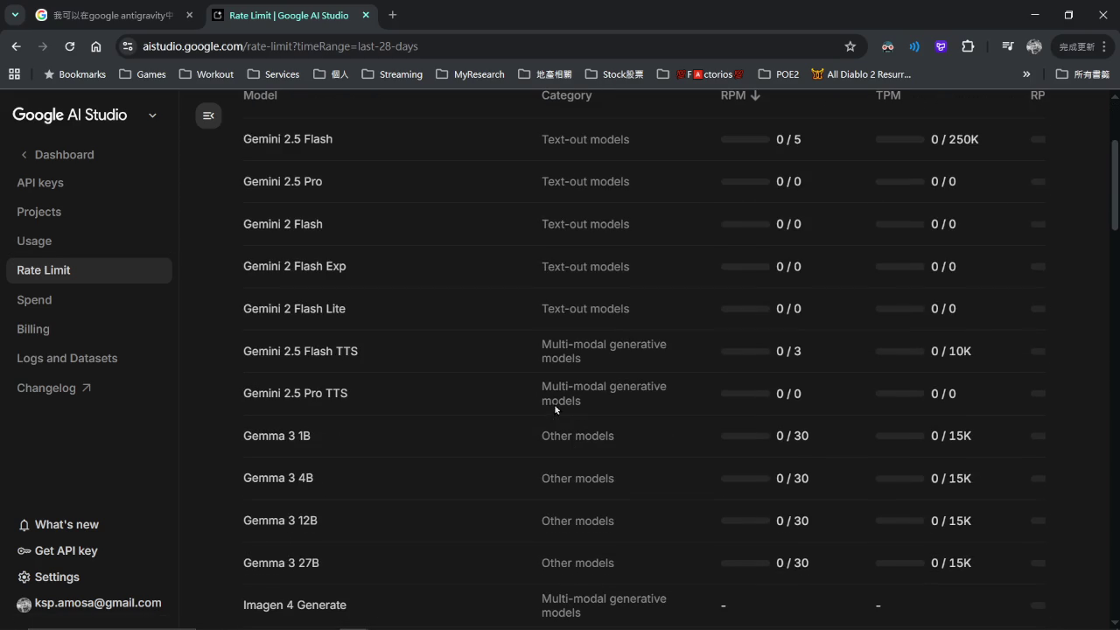
scroll(554, 404, "up", 2)
scroll(556, 407, "down", 3)
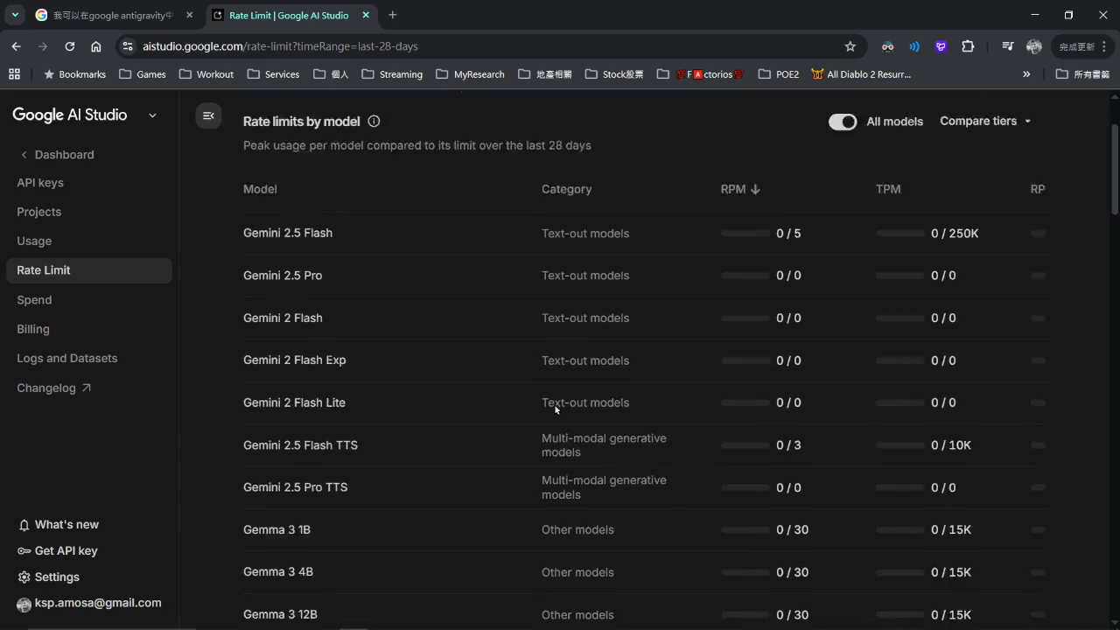
scroll(556, 408, "down", 2)
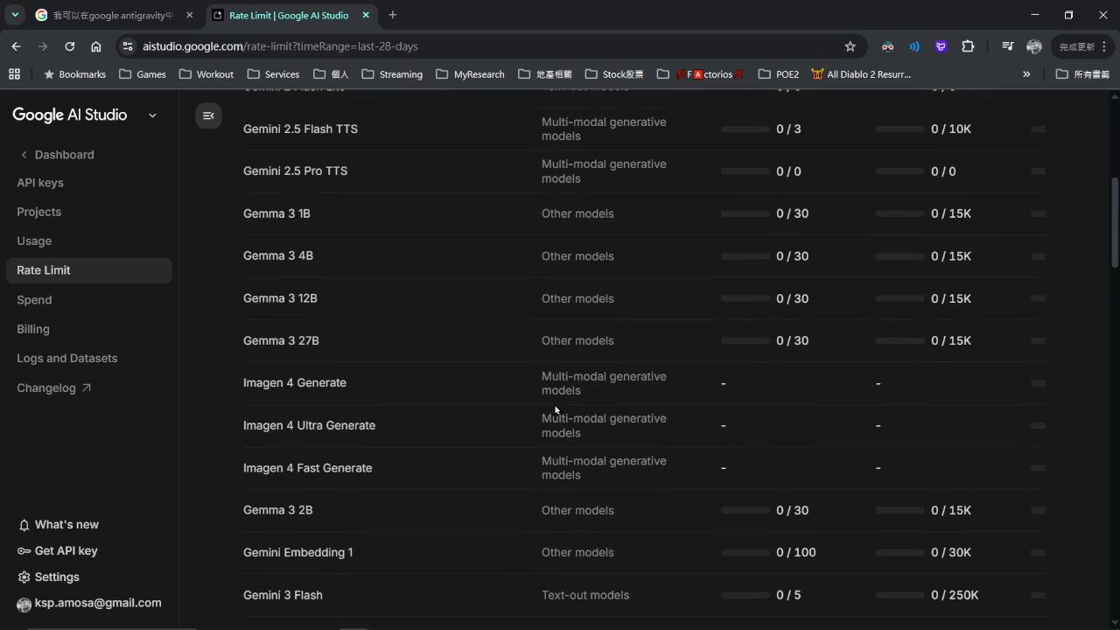
scroll(555, 408, "down", 2)
scroll(554, 403, "down", 6)
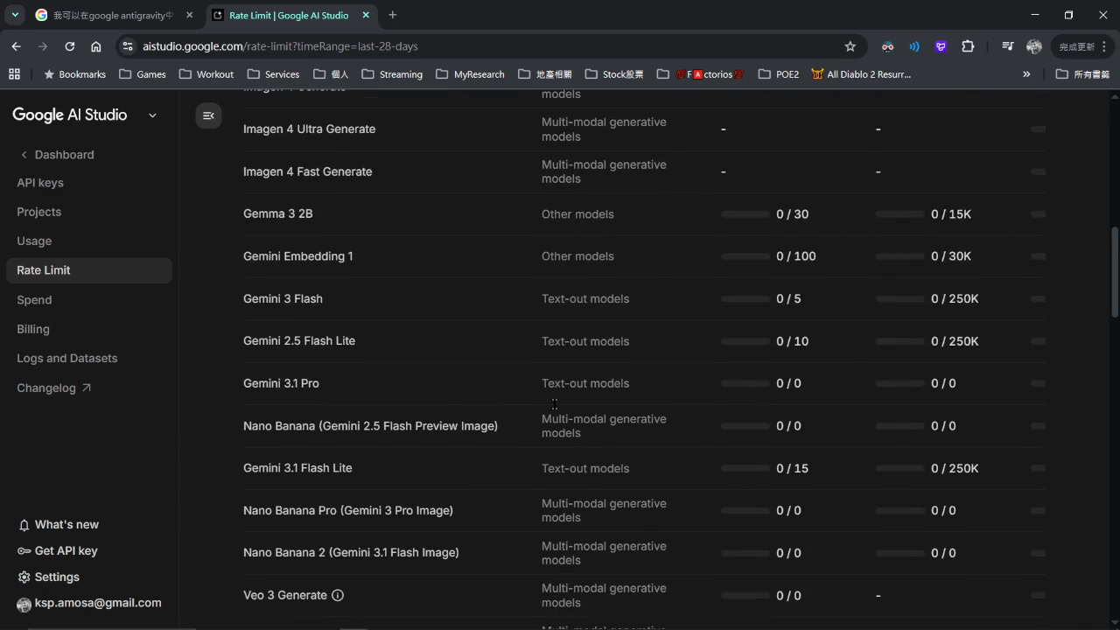
scroll(555, 408, "down", 2)
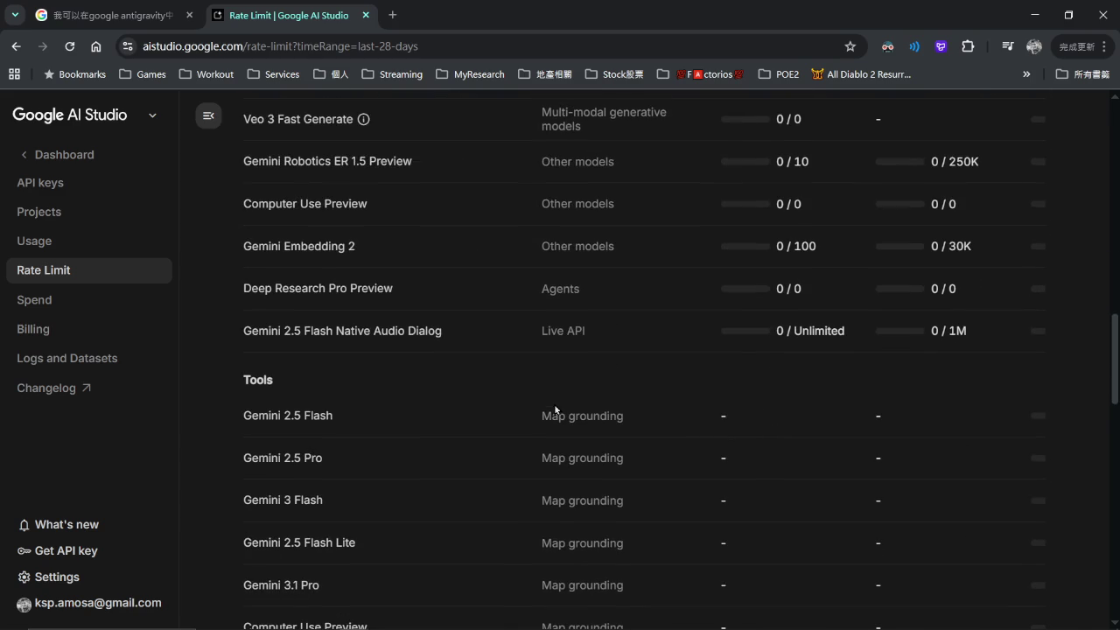
scroll(555, 408, "down", 2)
scroll(555, 407, "down", 5)
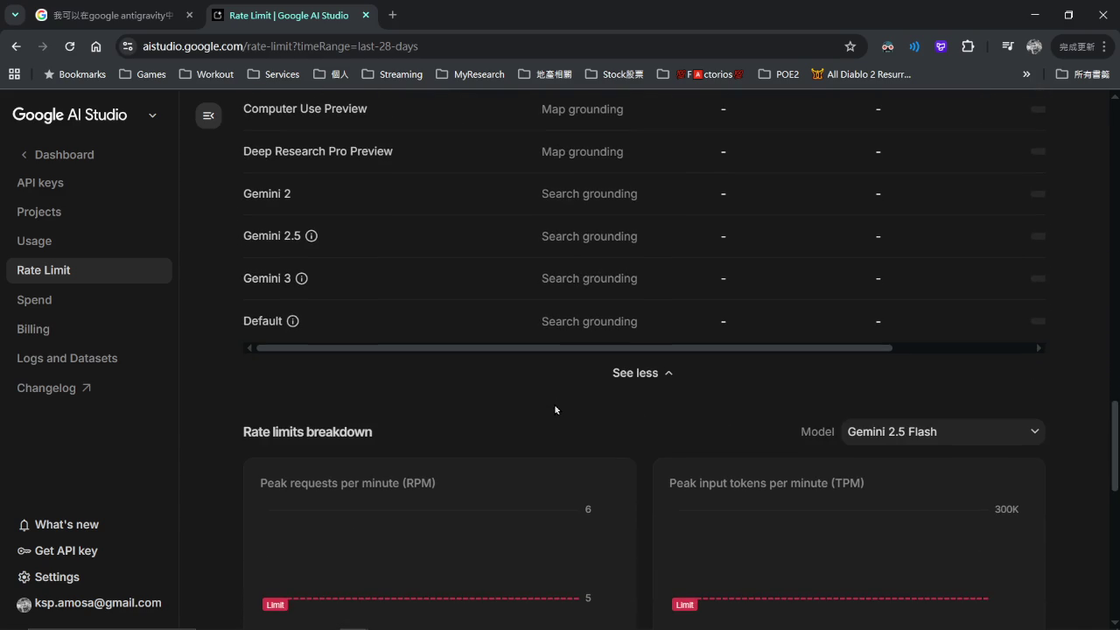
scroll(555, 409, "down", 2)
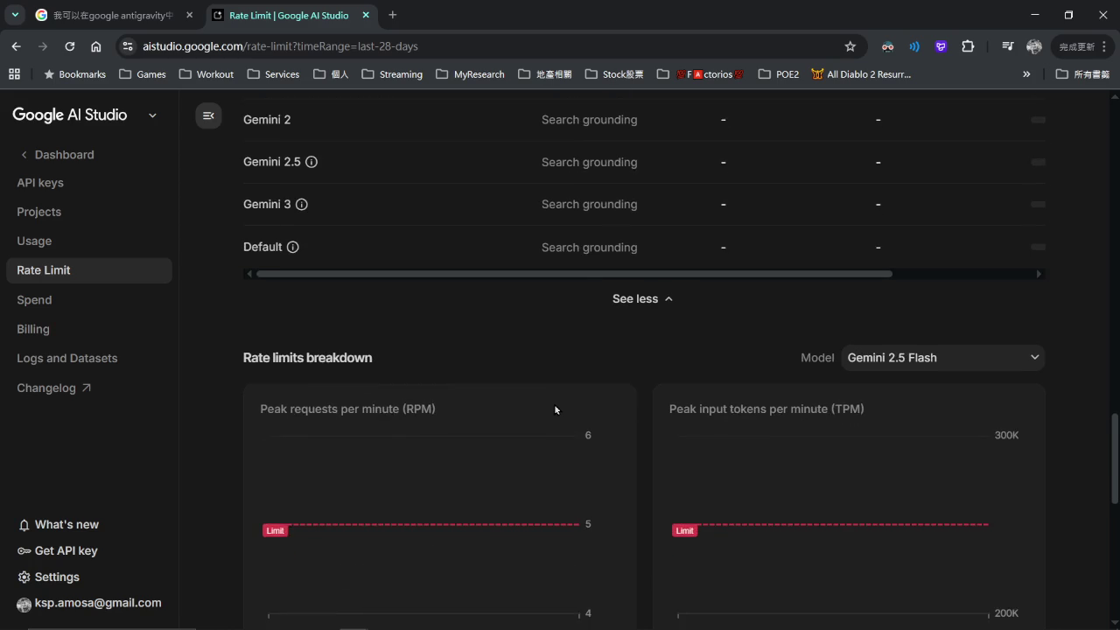
scroll(554, 409, "down", 2)
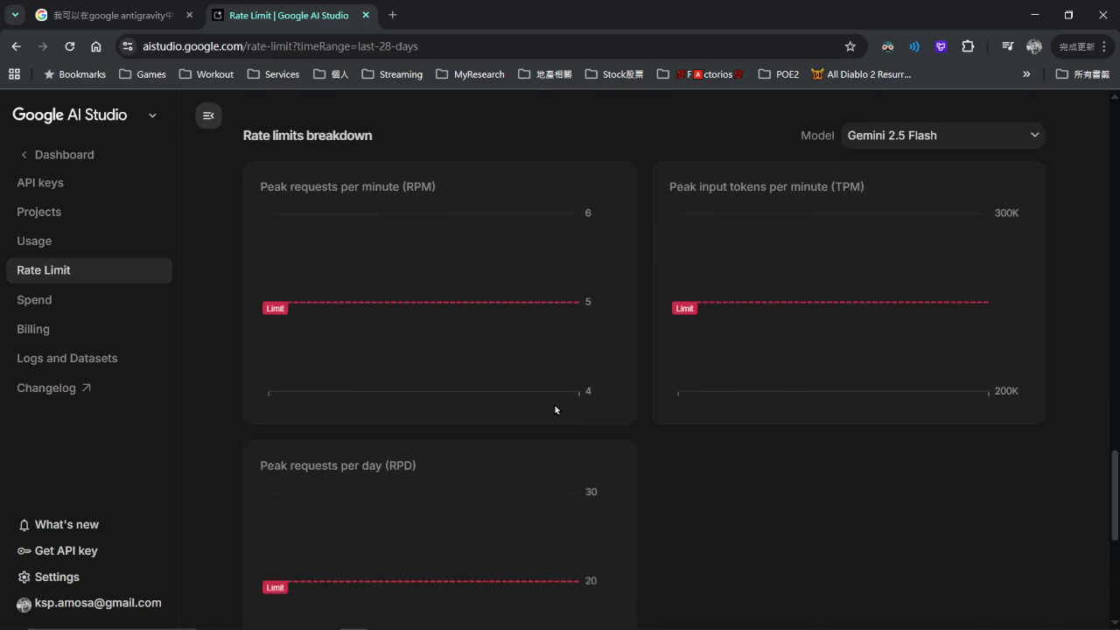
scroll(555, 408, "down", 2)
scroll(555, 409, "down", 4)
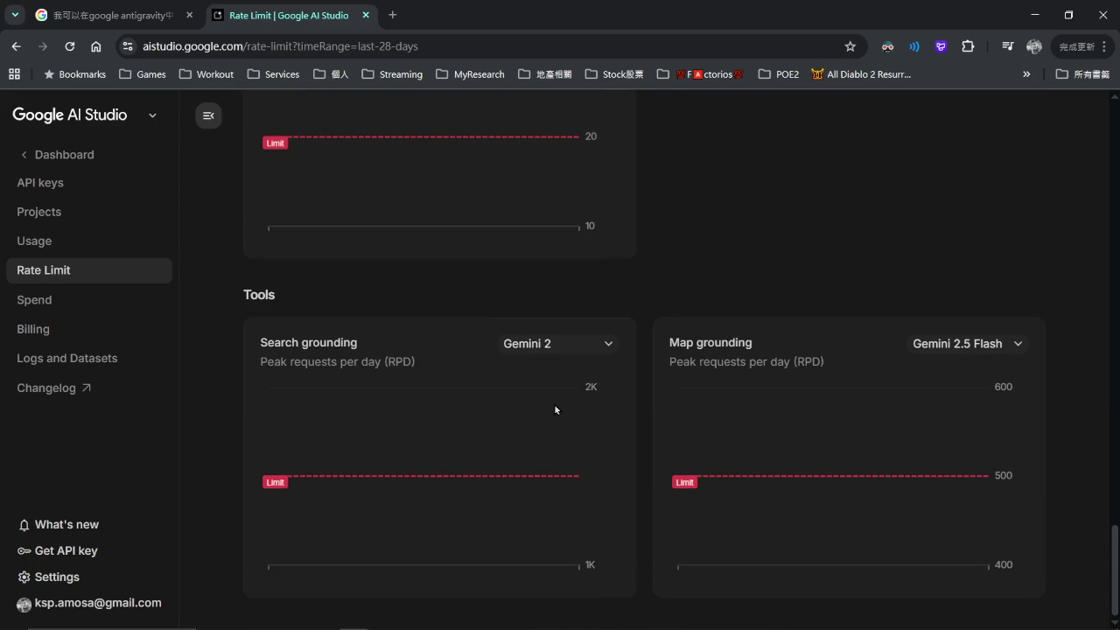
scroll(555, 408, "up", 12)
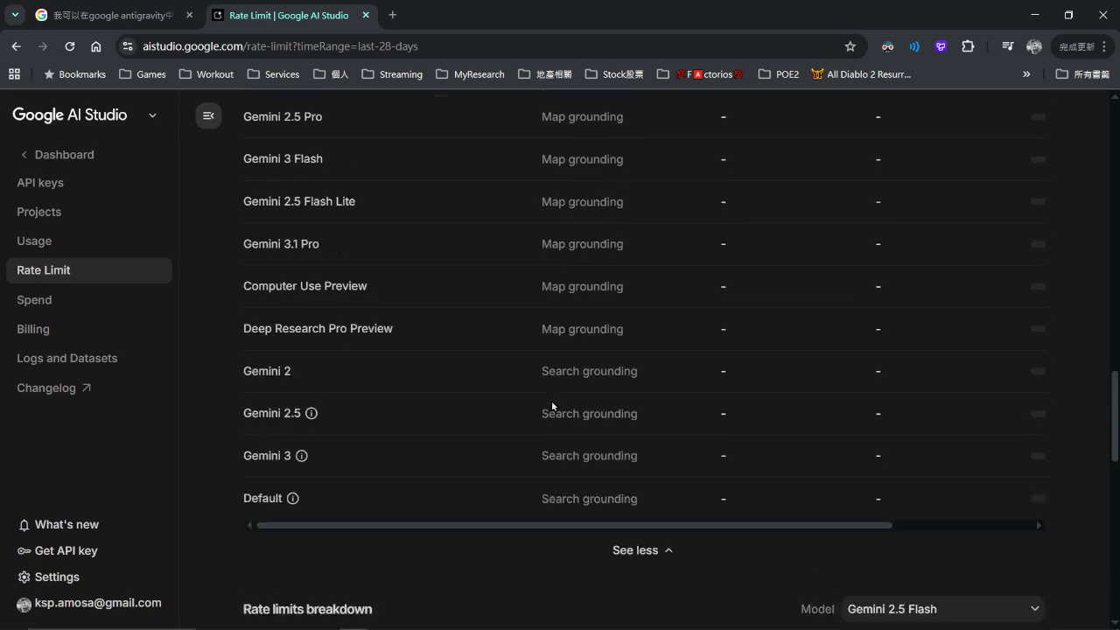
scroll(553, 406, "up", 15)
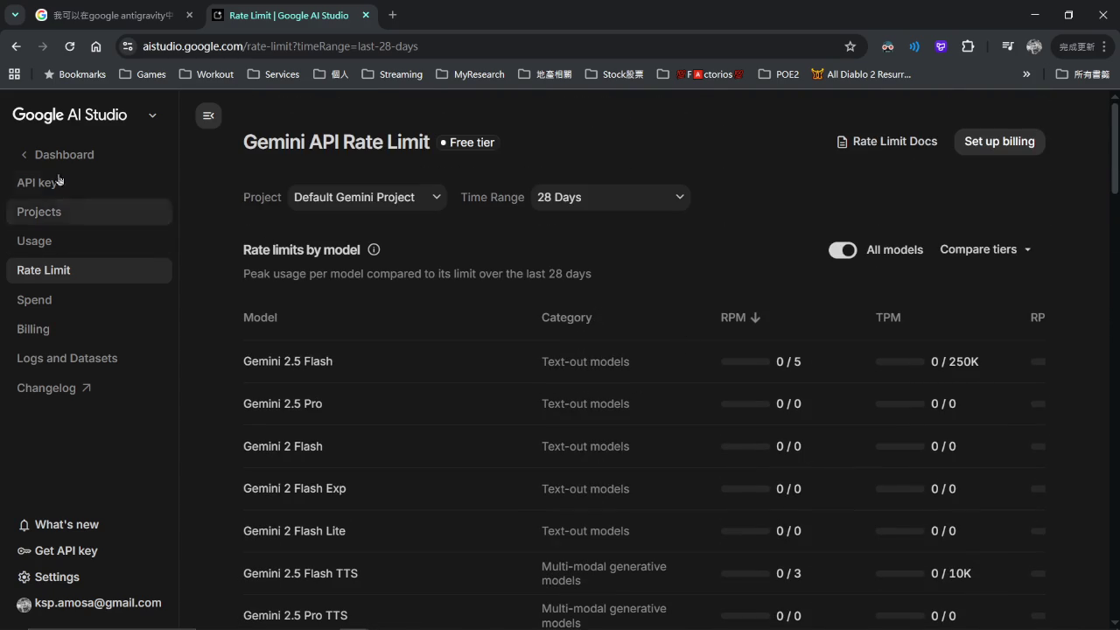
From the Playground, view the dashboard's API keys, Projects and Rate Limit pages.
left_click(112, 126)
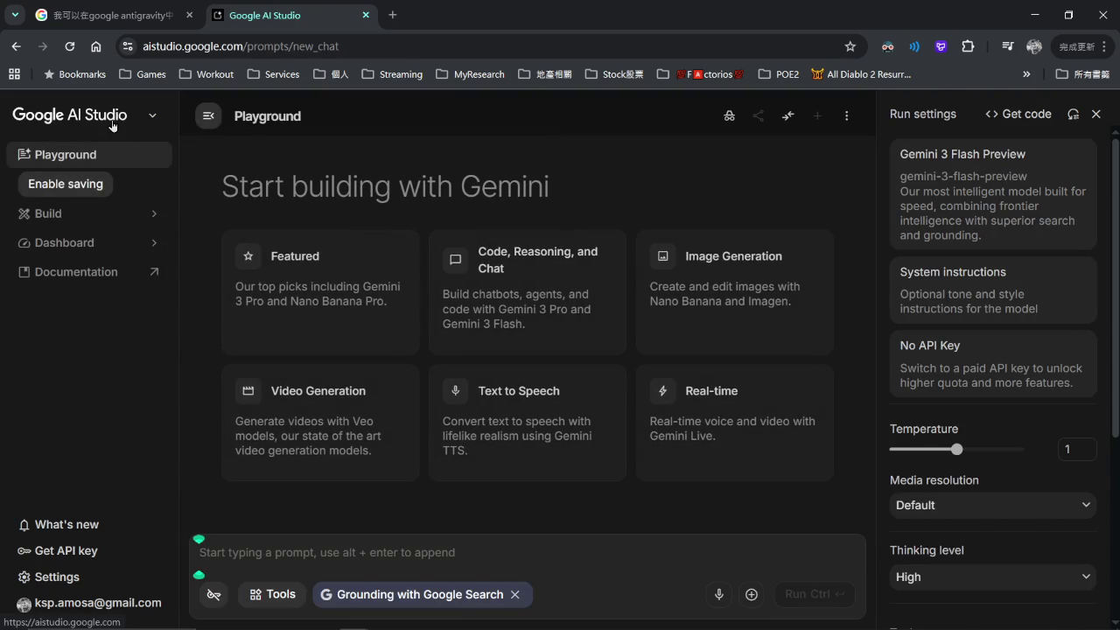
left_click(66, 245)
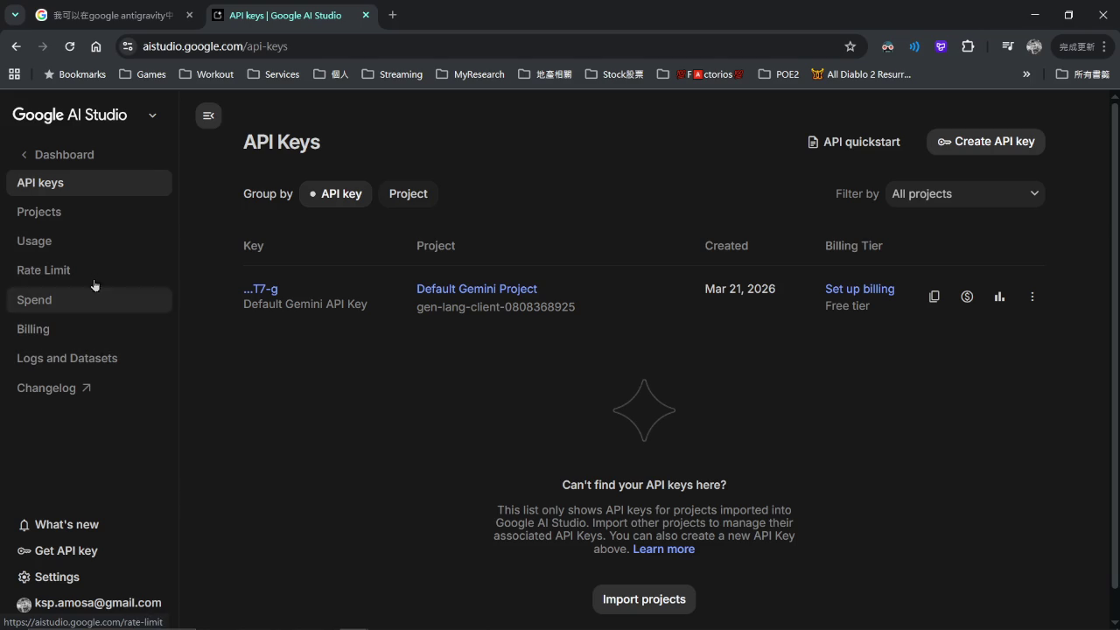
left_click(86, 216)
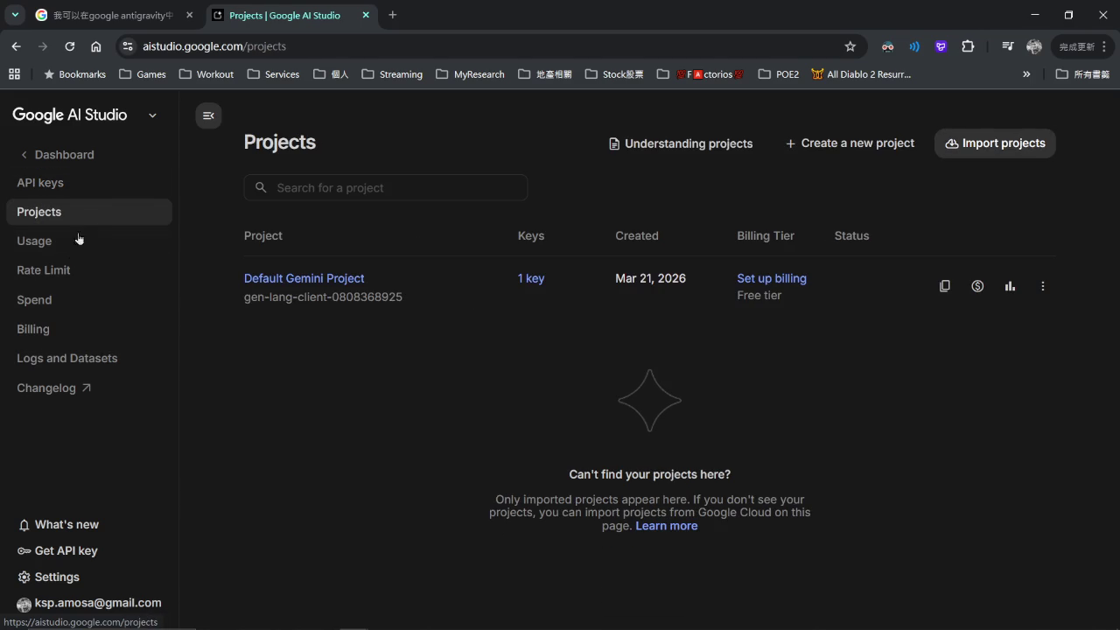
left_click(70, 268)
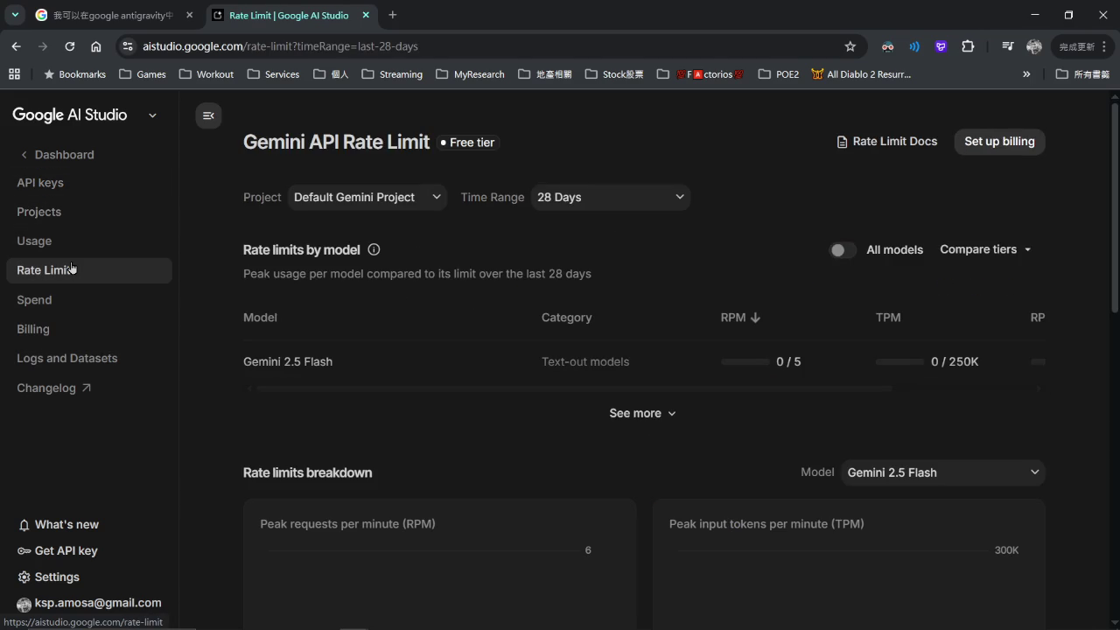
View the Spend, Billing and Logs and Datasets pages, then return via API keys to Playground.
left_click(80, 306)
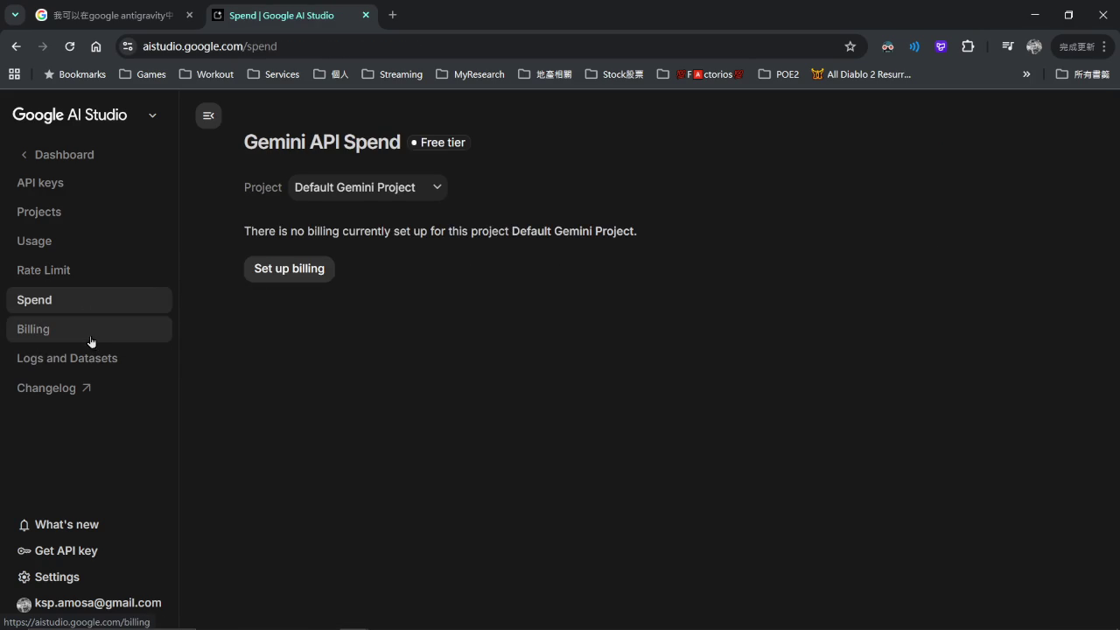
left_click(90, 340)
left_click(98, 357)
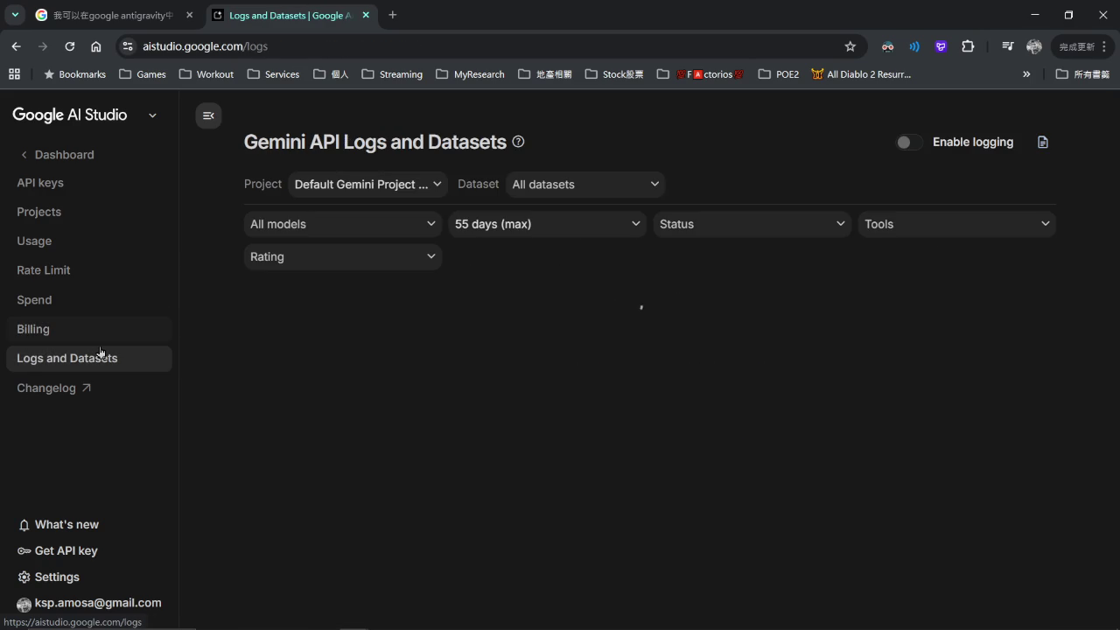
left_click(87, 186)
left_click(61, 158)
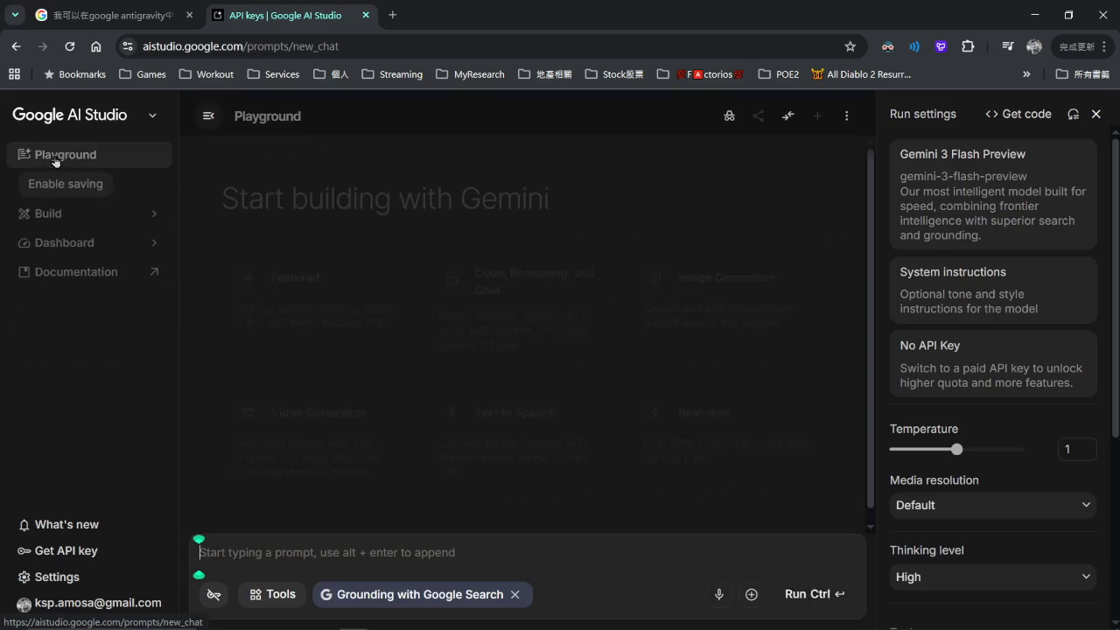
Check Build and Your apps, then open Google Antigravity from the logo's products menu.
left_click(118, 226)
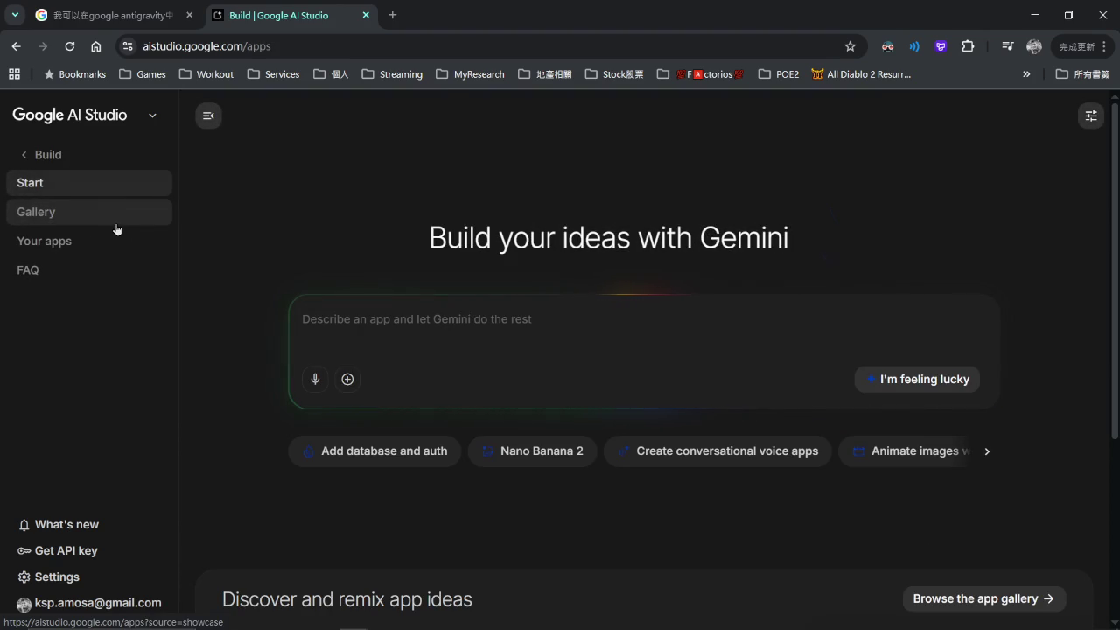
left_click(98, 254)
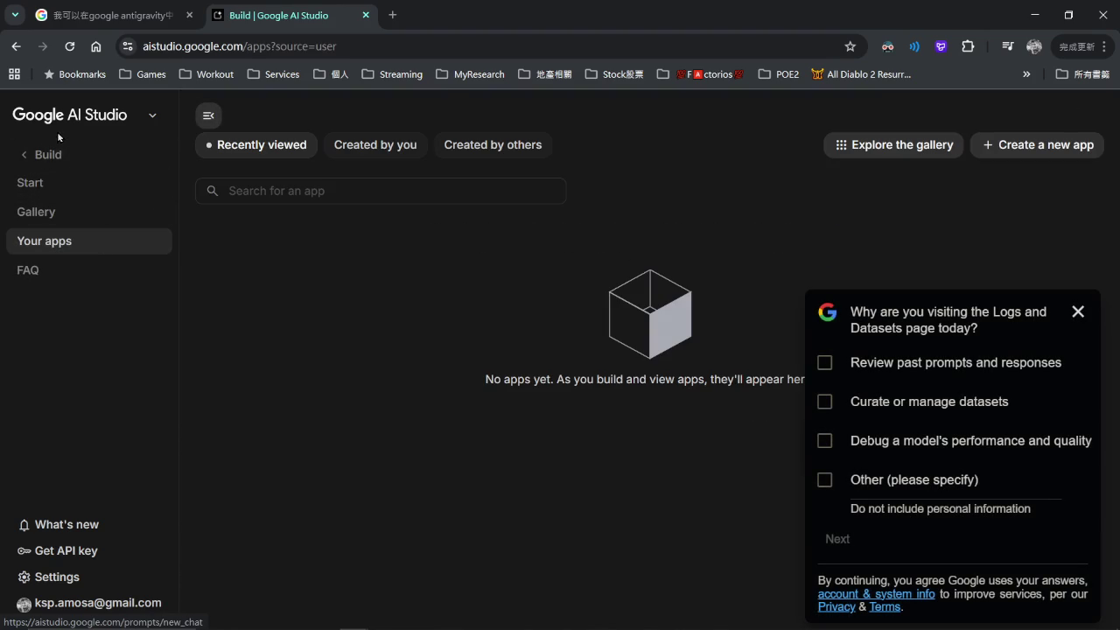
left_click(46, 165)
left_click(152, 121)
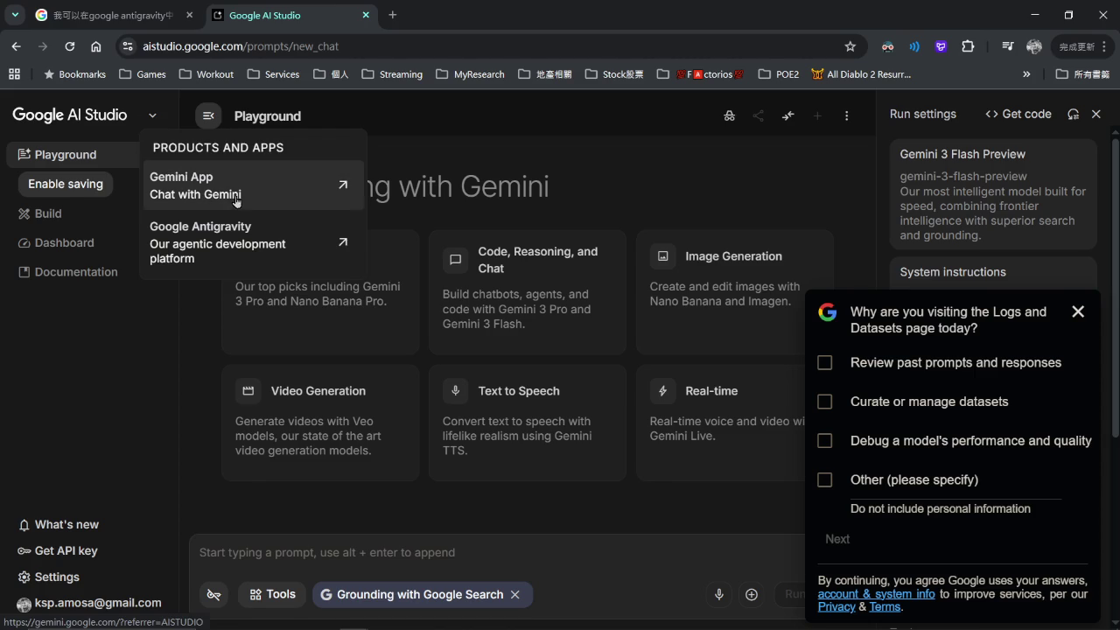
left_click(242, 248)
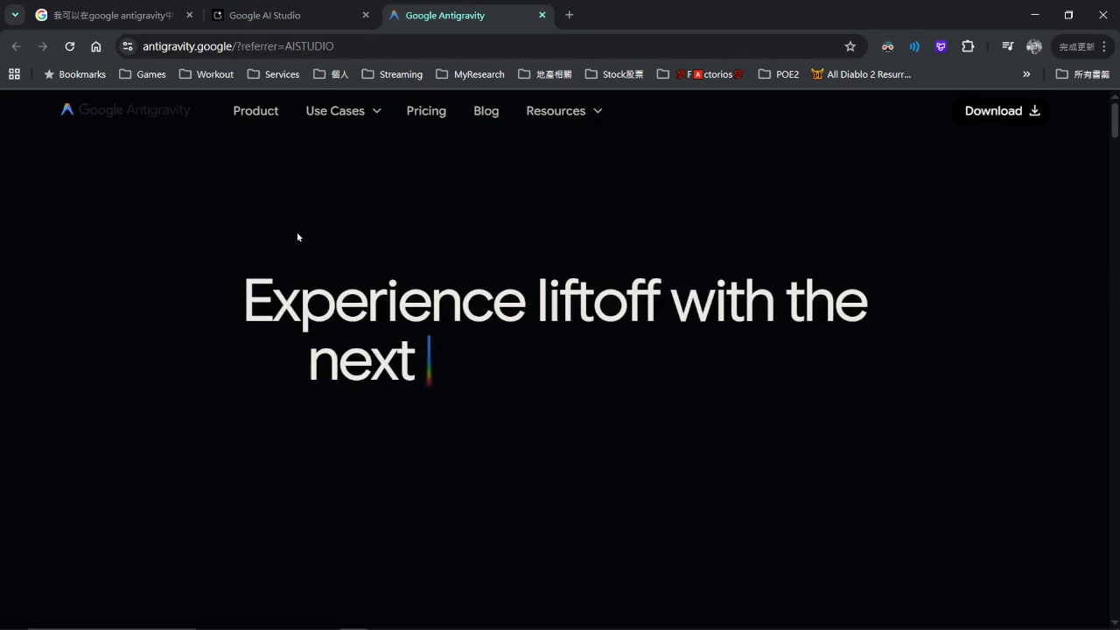
View the Antigravity IDE landing page, then close its tab with Ctrl+W.
left_click(566, 112)
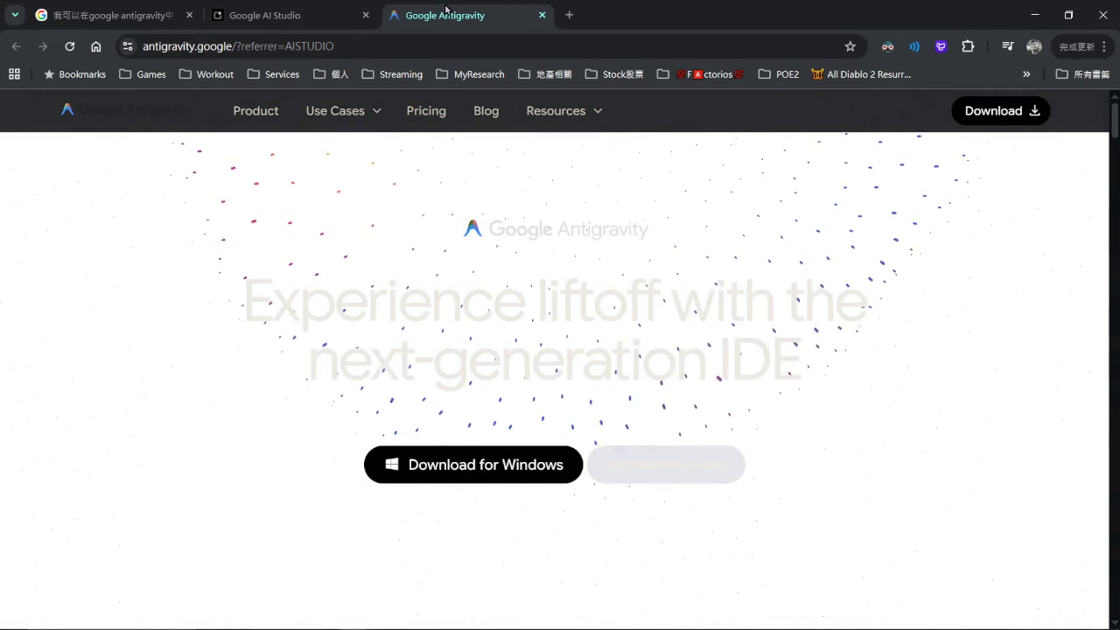
key("ctrl+w")
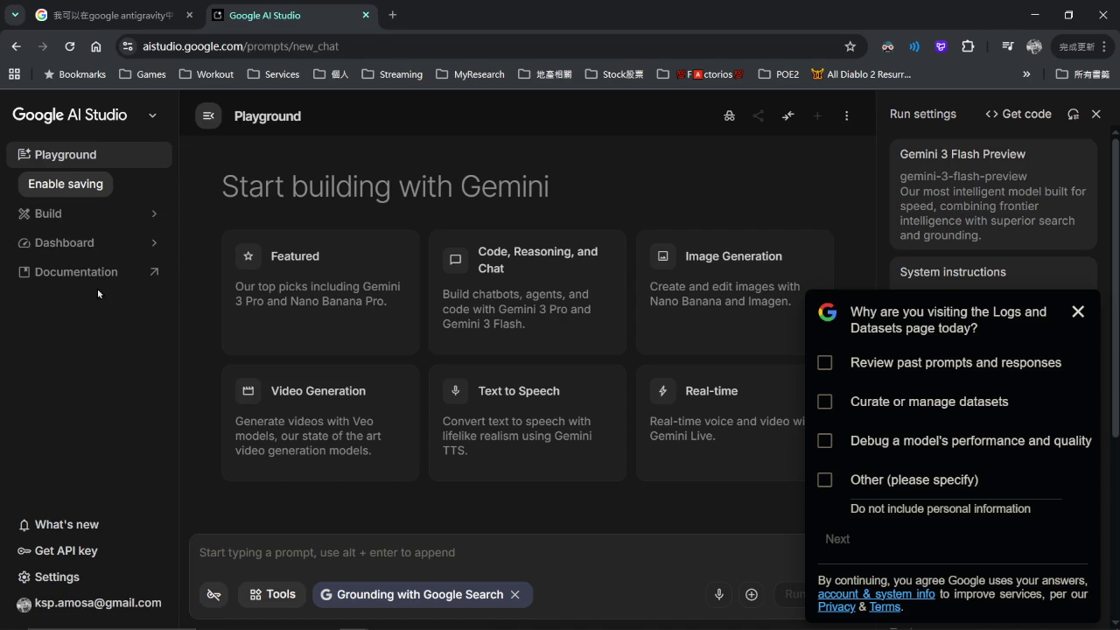
Open View status from the Settings menu, close the status tab, and open the API keys dashboard.
left_click(80, 575)
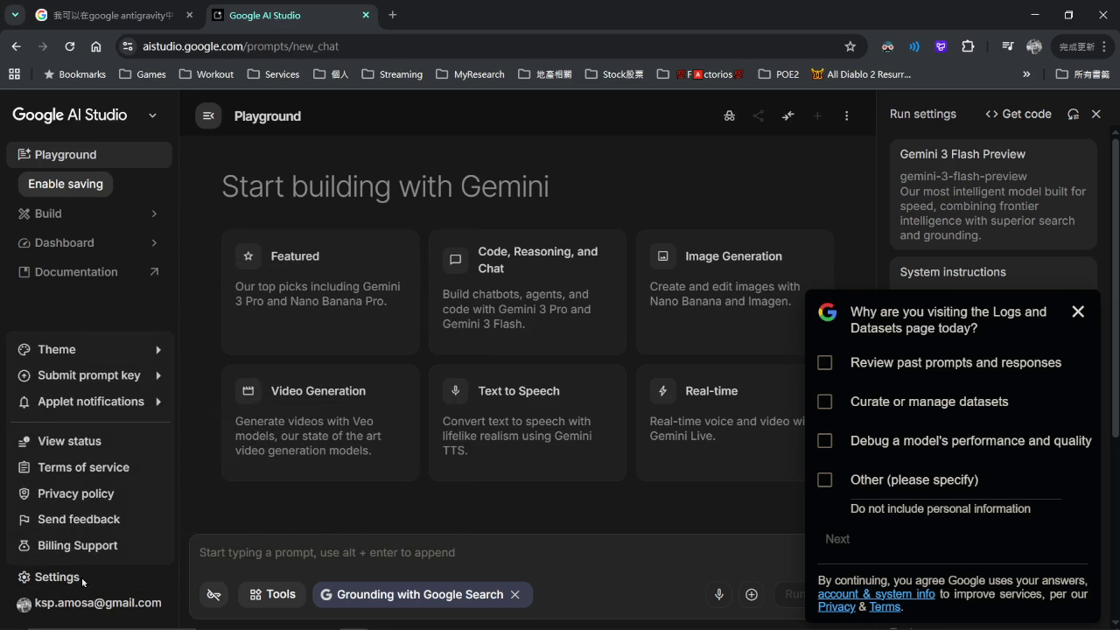
mouse_move(108, 339)
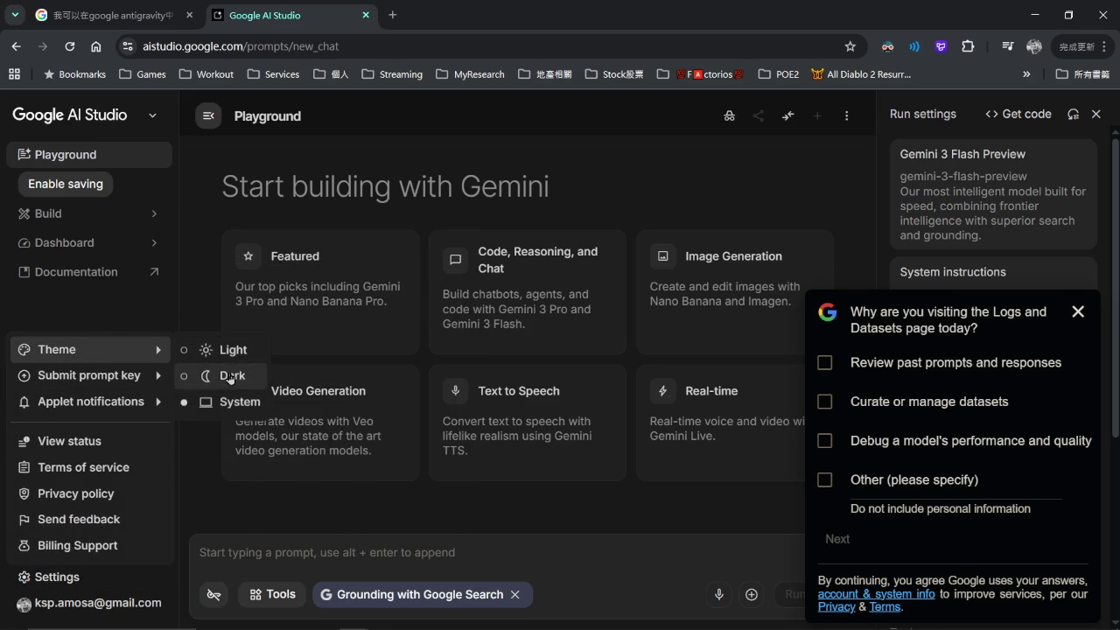
mouse_move(106, 387)
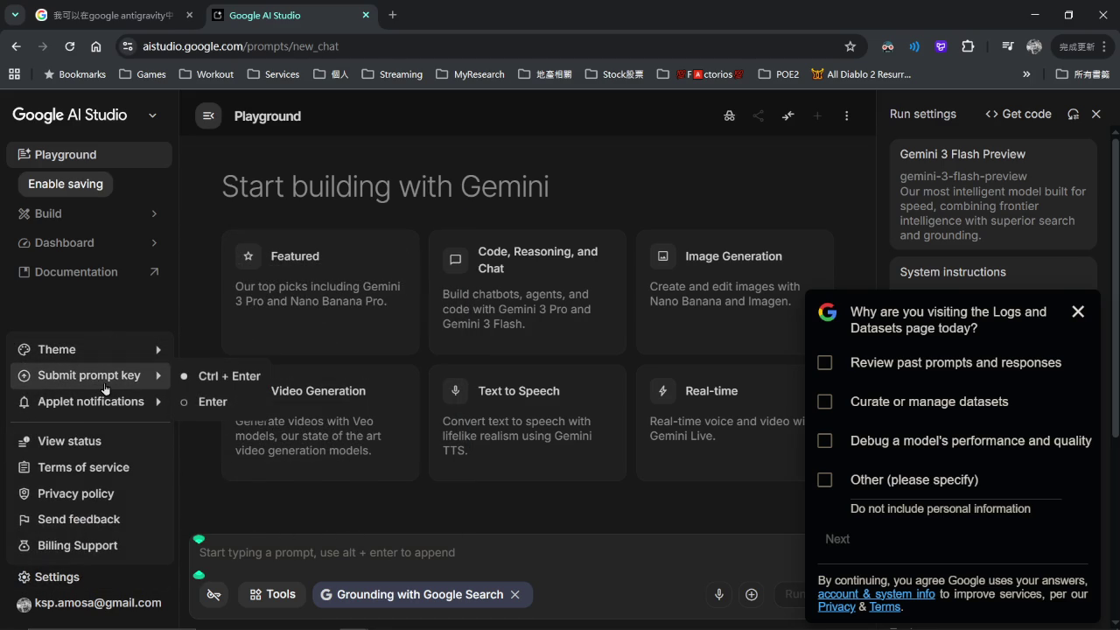
mouse_move(108, 406)
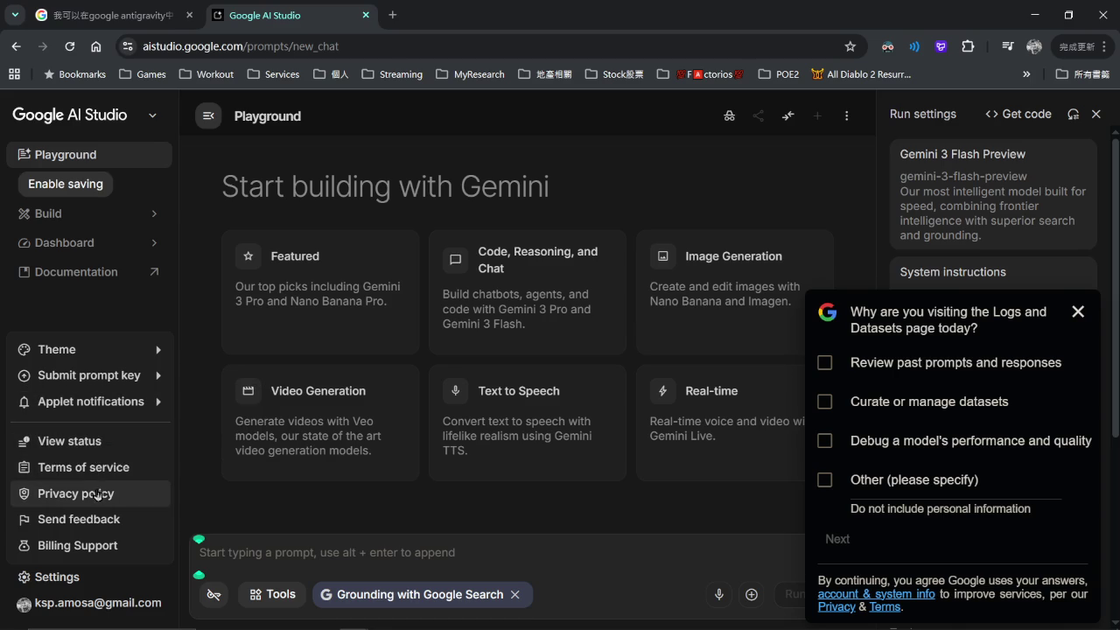
left_click(96, 442)
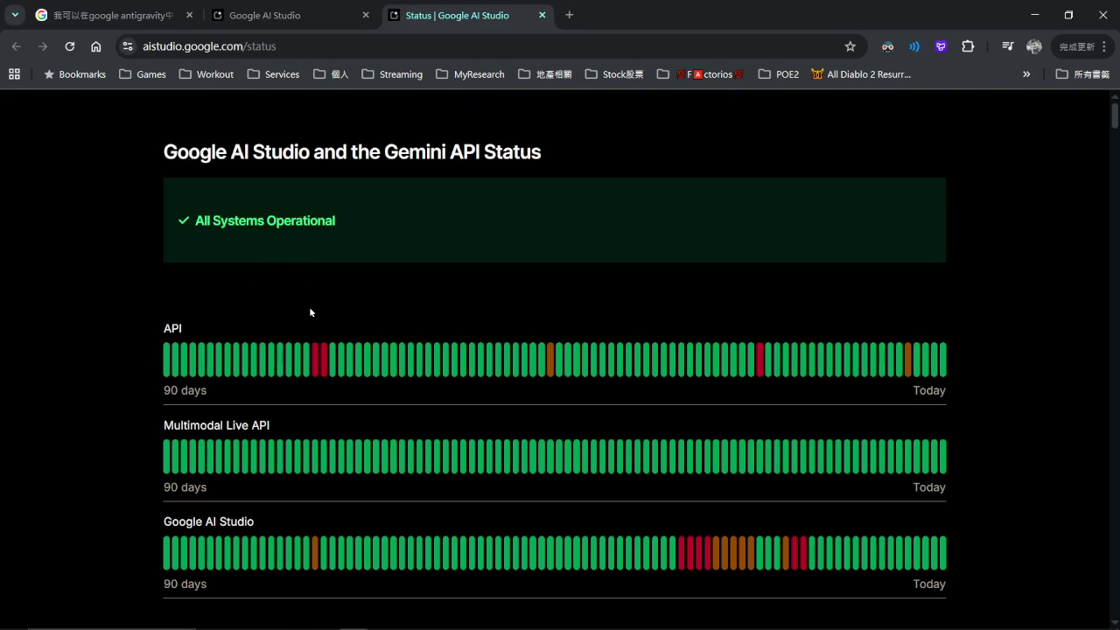
middle_click(489, 16)
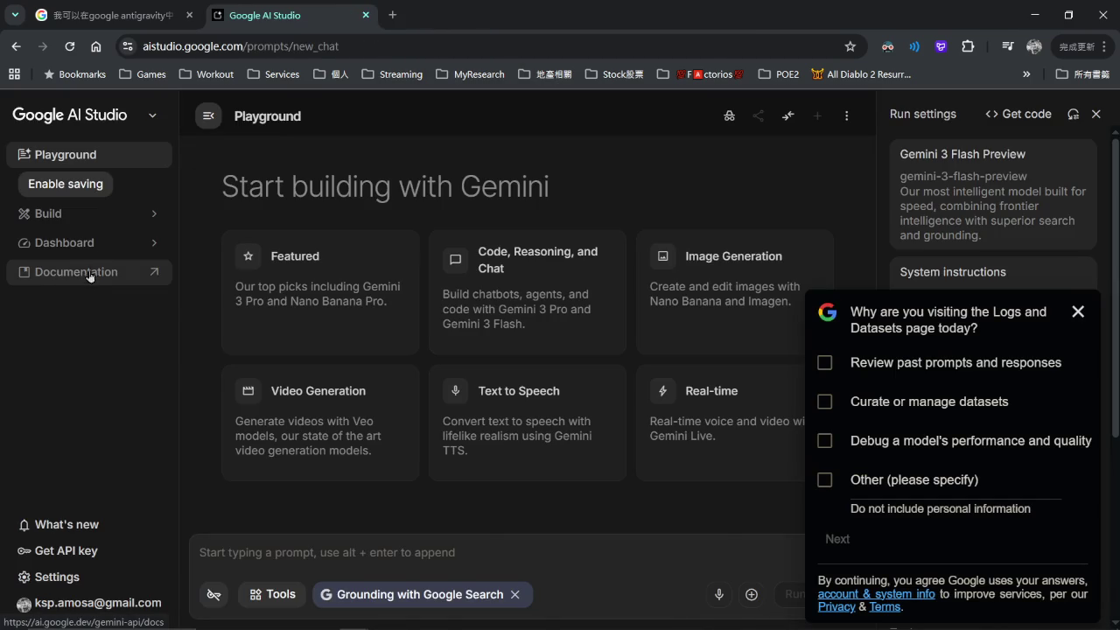
left_click(93, 245)
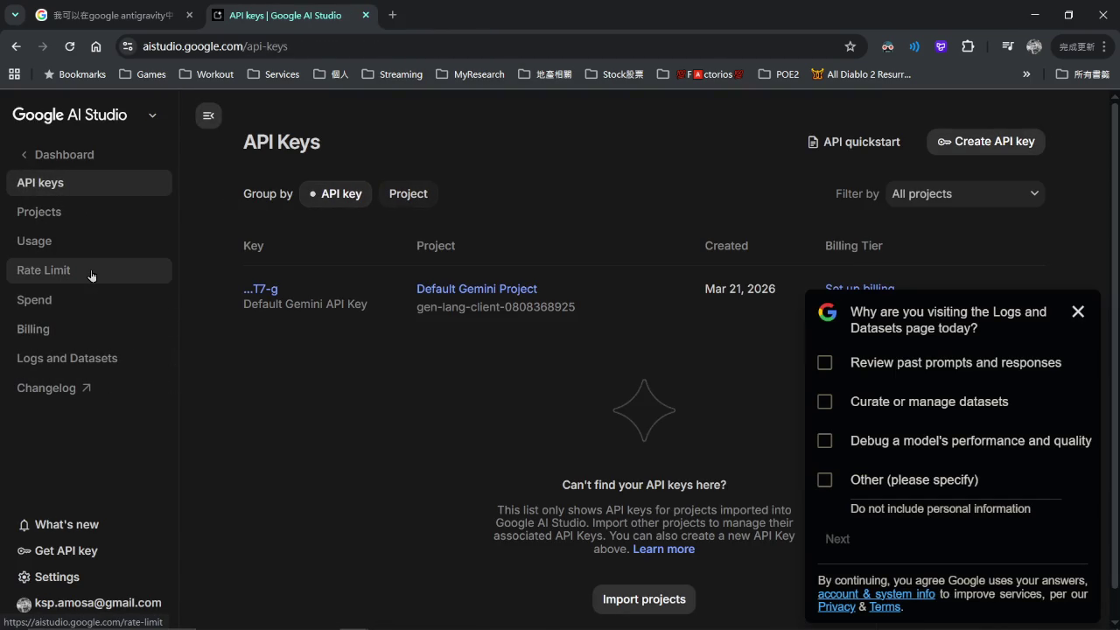
On the Rate Limit page, set the time range to Last Hour, then 1 Day.
left_click(91, 273)
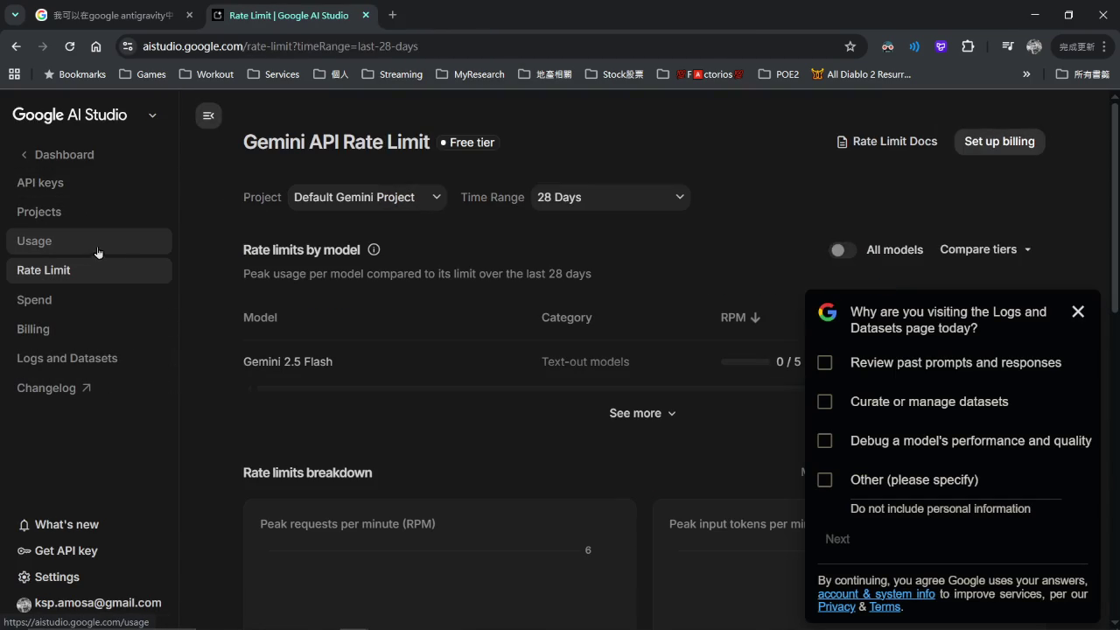
left_click(603, 193)
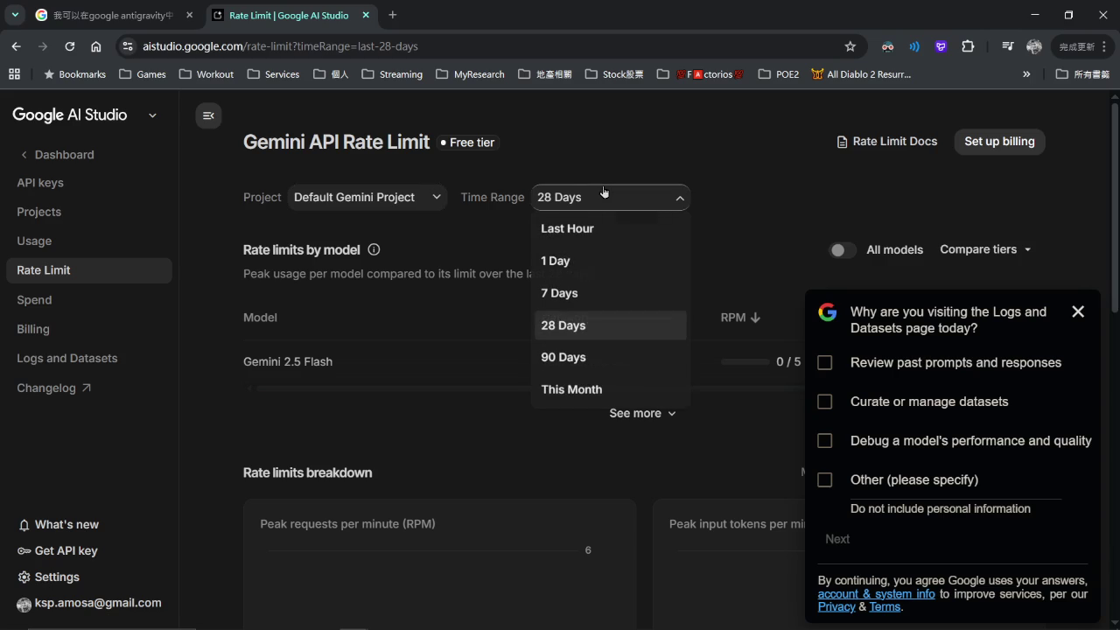
left_click(602, 229)
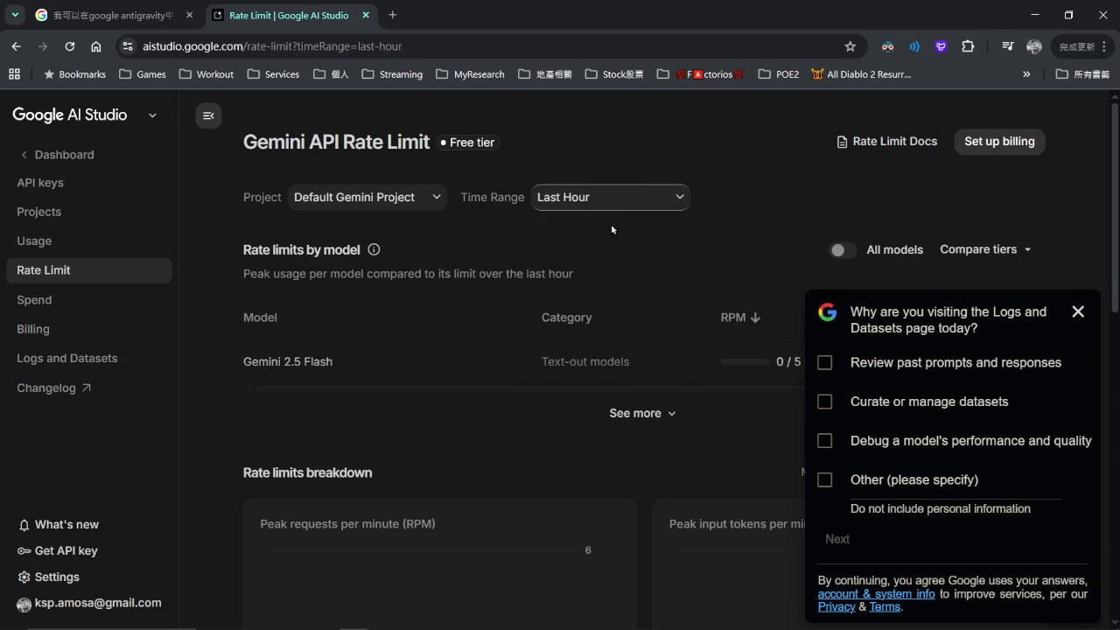
left_click(611, 199)
left_click(609, 261)
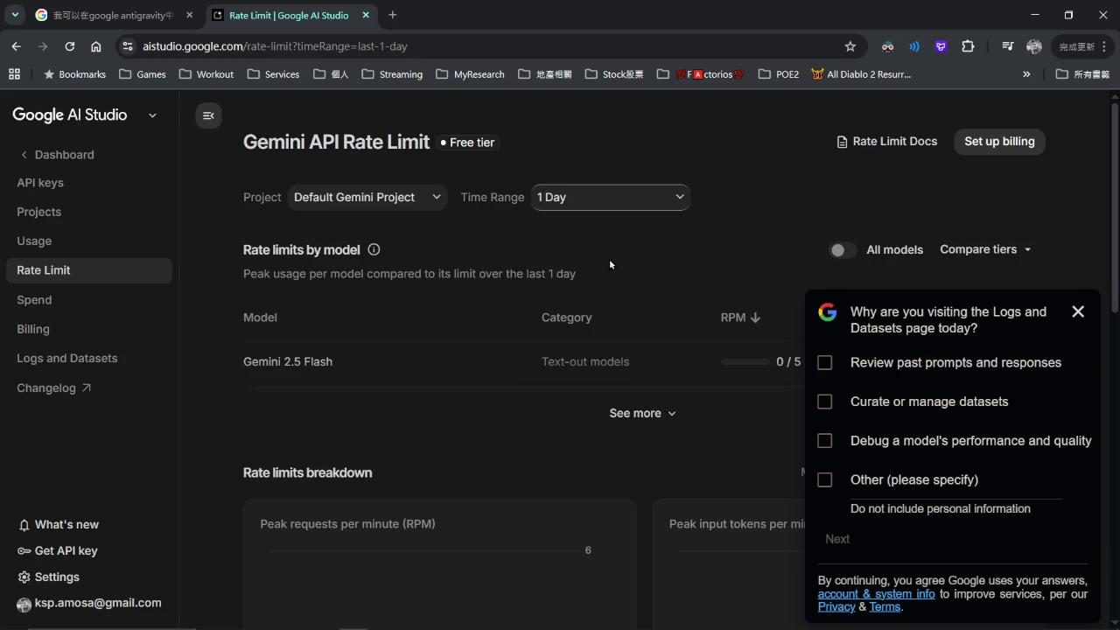
Dismiss the feedback survey and briefly open then close the Compare tiers list.
left_click(1078, 312)
left_click(1020, 254)
left_click(842, 251)
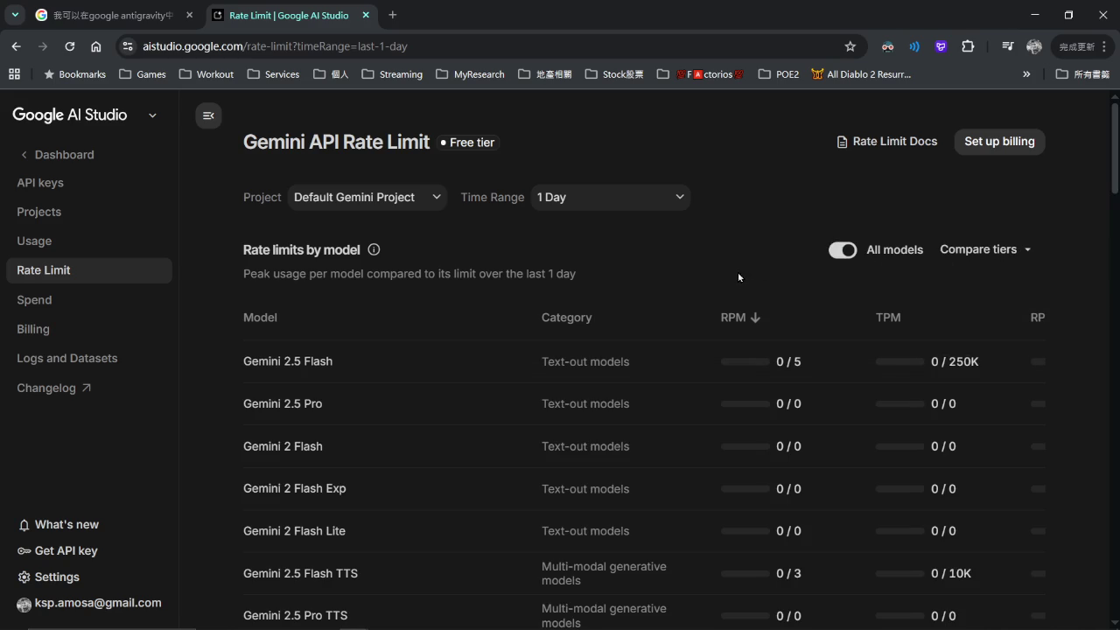
Scroll past the model table and Tools rows to the Gemini 2.5 Flash breakdown charts.
scroll(627, 329, "down", 1)
scroll(627, 329, "down", 1)
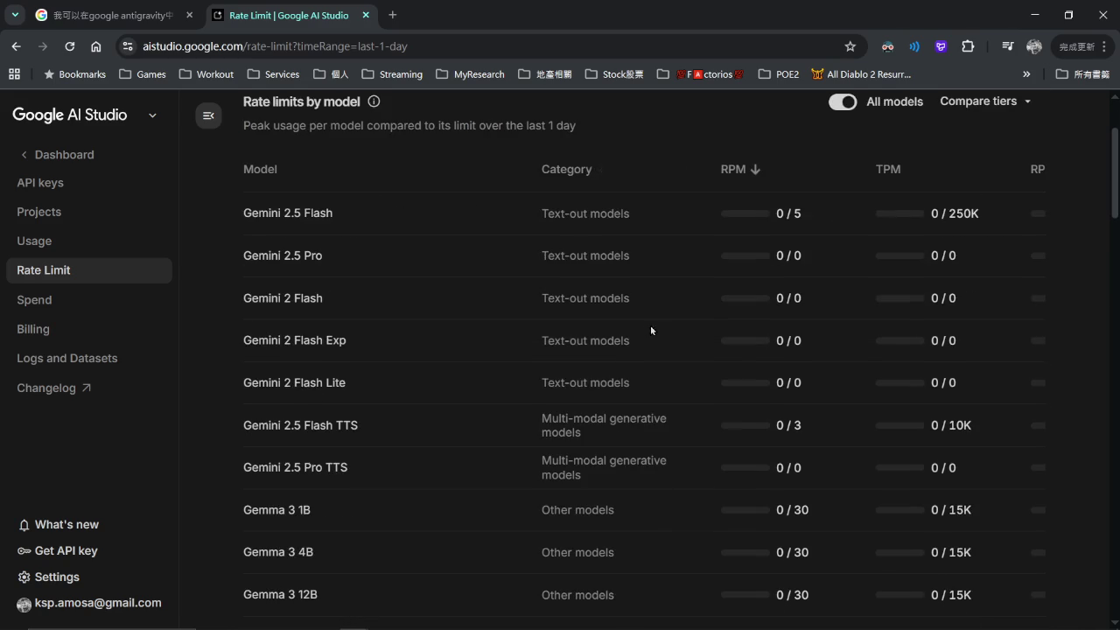
scroll(795, 302, "down", 3)
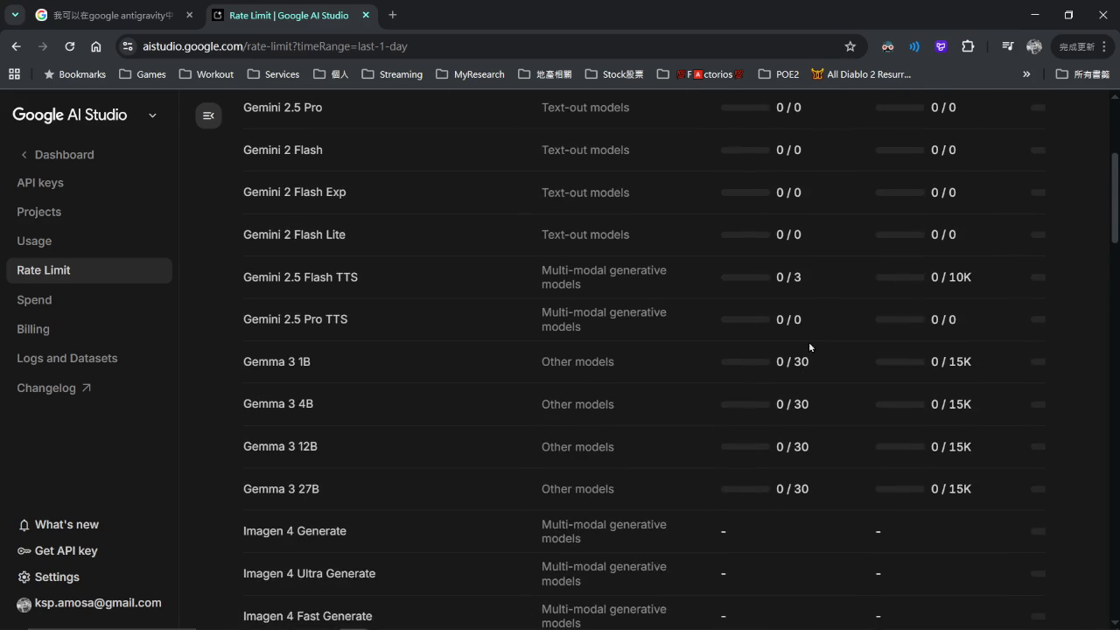
scroll(809, 342, "down", 2)
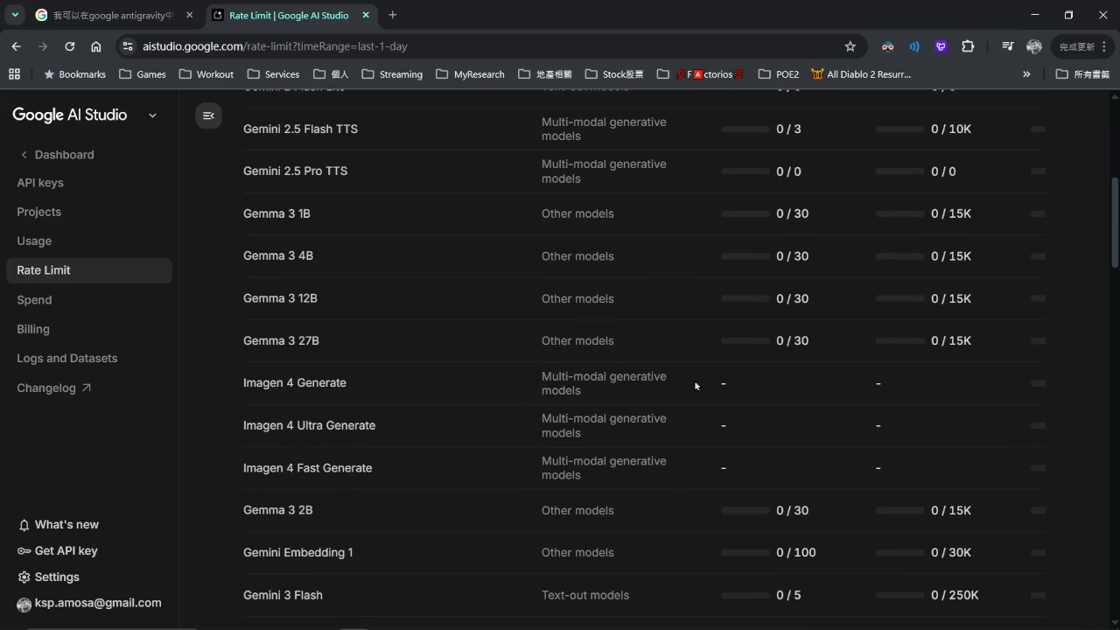
scroll(770, 401, "down", 4)
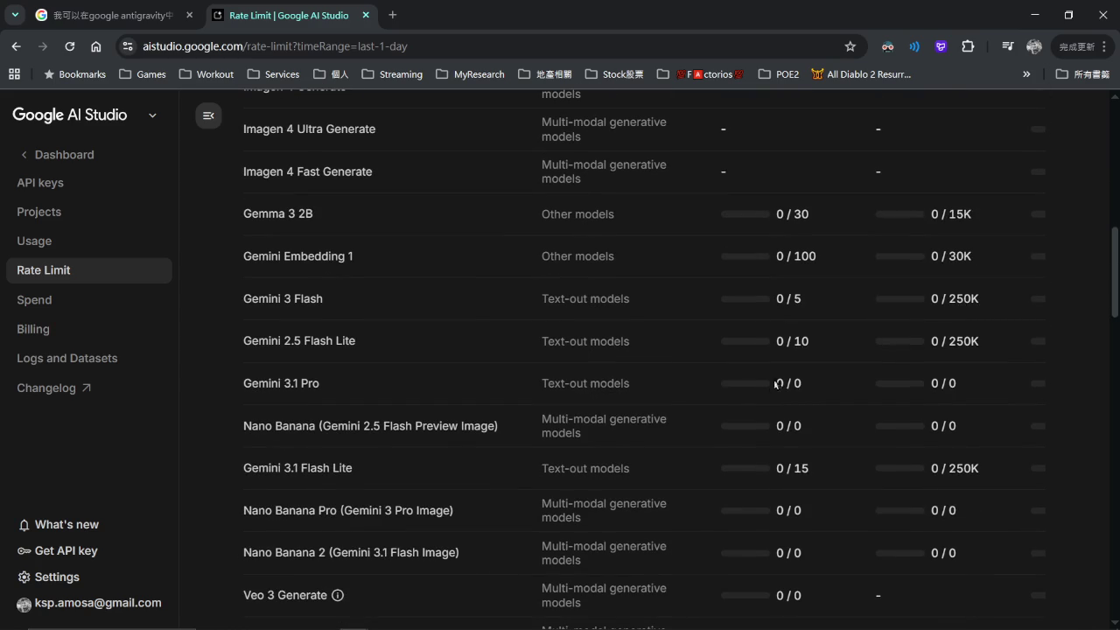
scroll(710, 323, "down", 5)
scroll(710, 328, "down", 2)
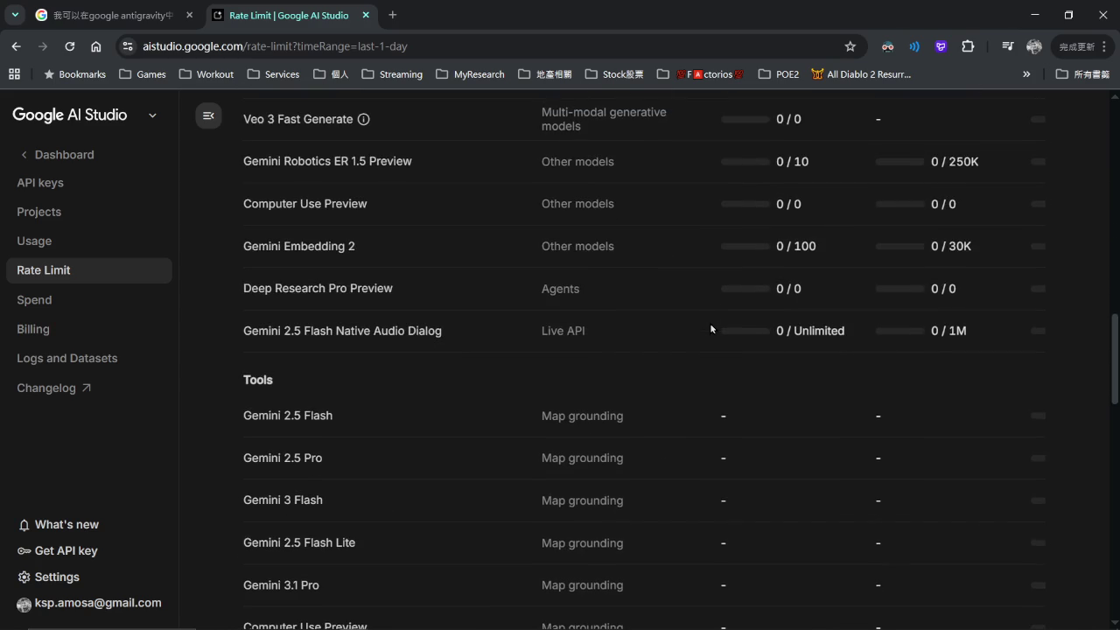
scroll(711, 328, "down", 2)
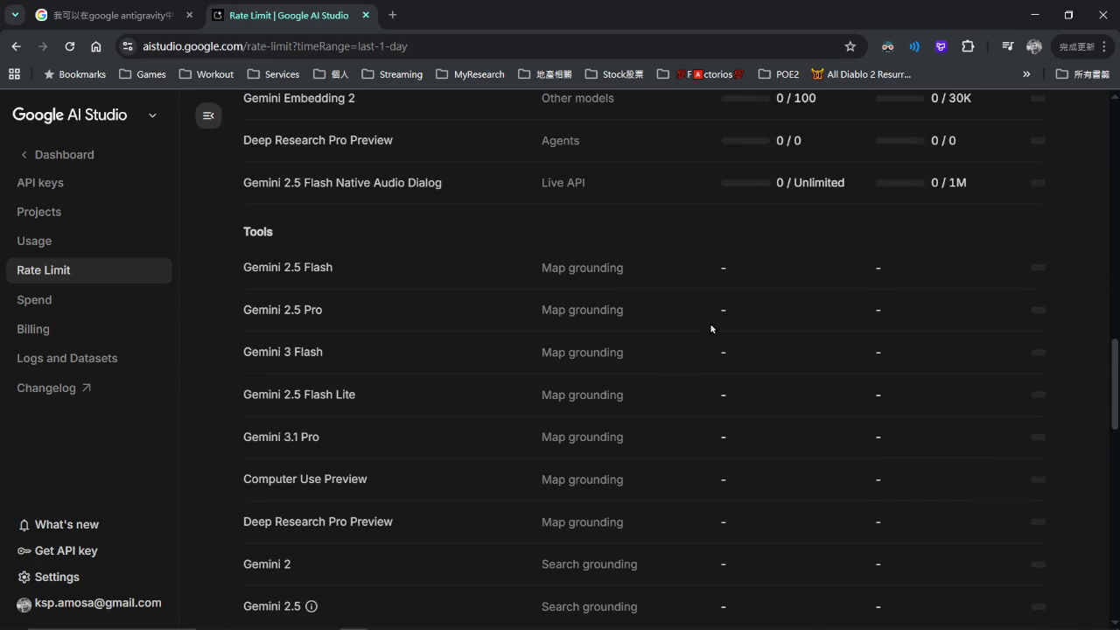
scroll(711, 328, "down", 7)
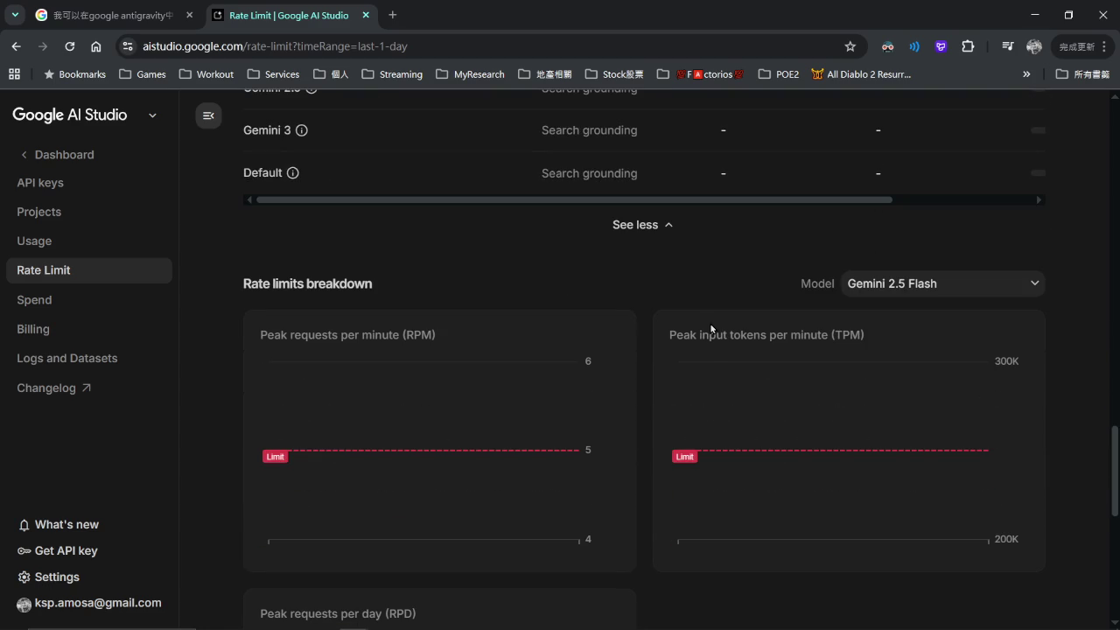
Switch the breakdown model to Gemini 2.5 Pro, then Gemini 2 Flash, then Gemini 2 Flash Exp.
left_click(892, 283)
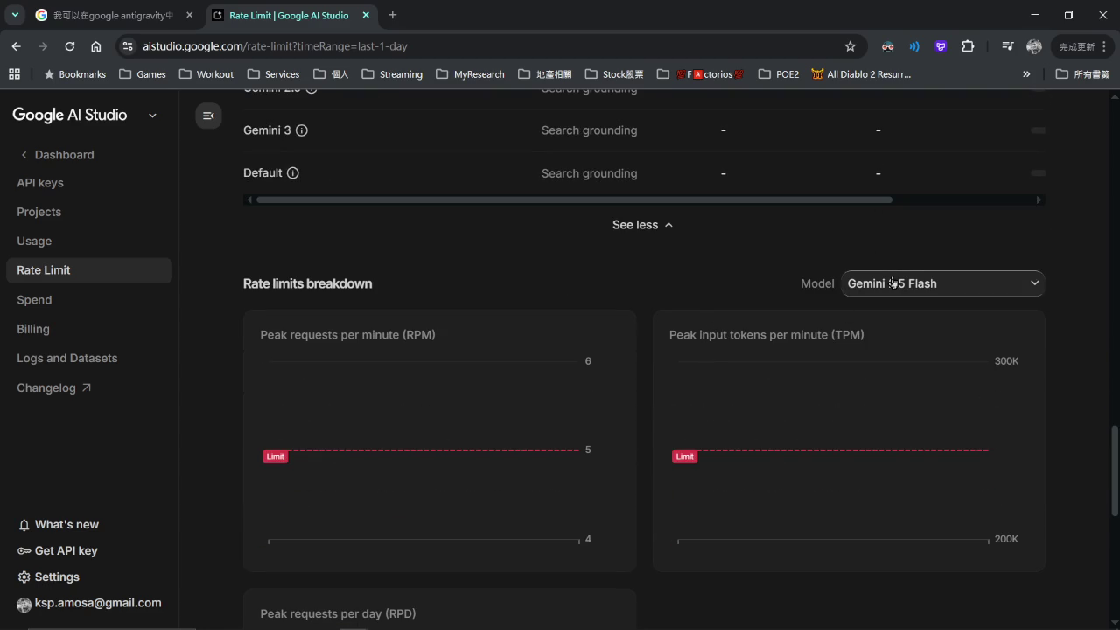
left_click(823, 351)
left_click(895, 282)
left_click(918, 342)
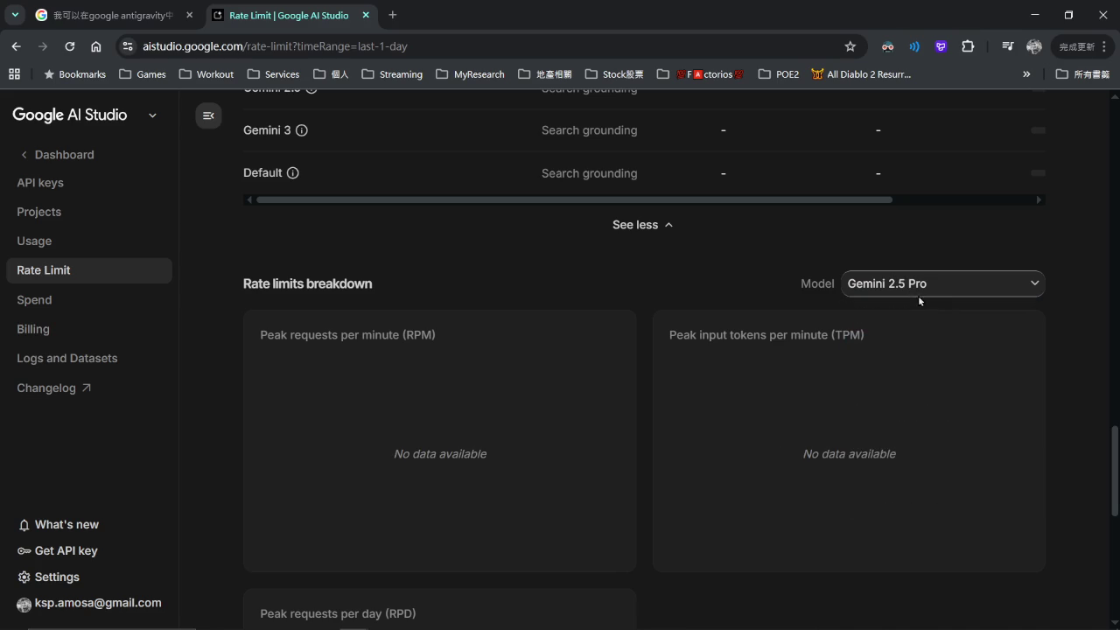
left_click(917, 293)
left_click(923, 350)
left_click(916, 296)
left_click(924, 382)
left_click(957, 282)
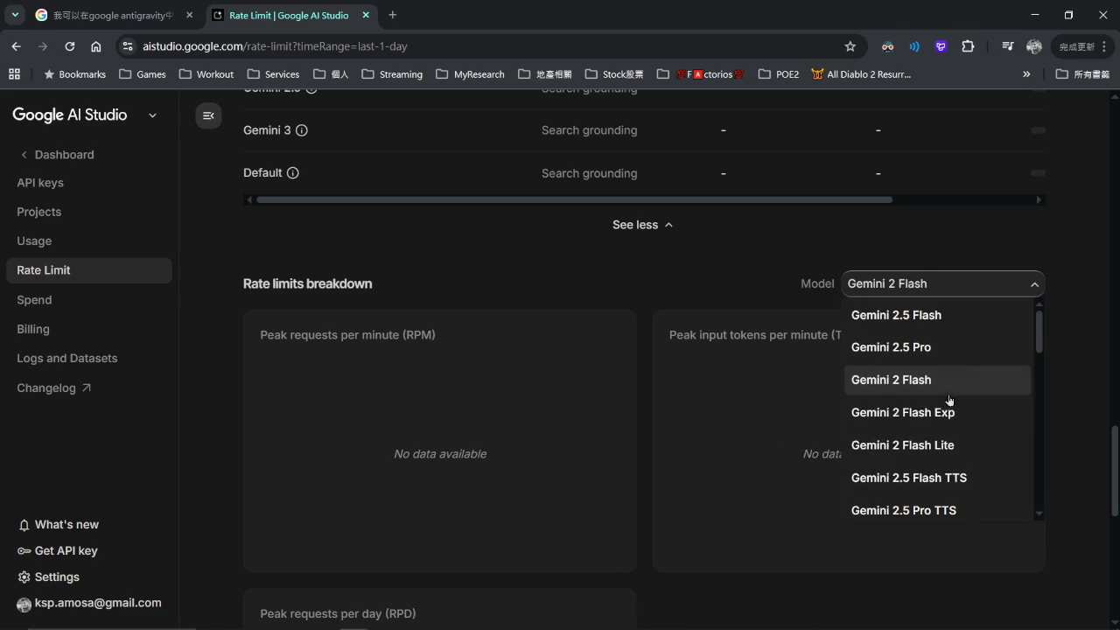
left_click(945, 424)
Show the breakdown for Gemini 3 Flash, then switch back to Gemini 2.5 Flash.
left_click(913, 283)
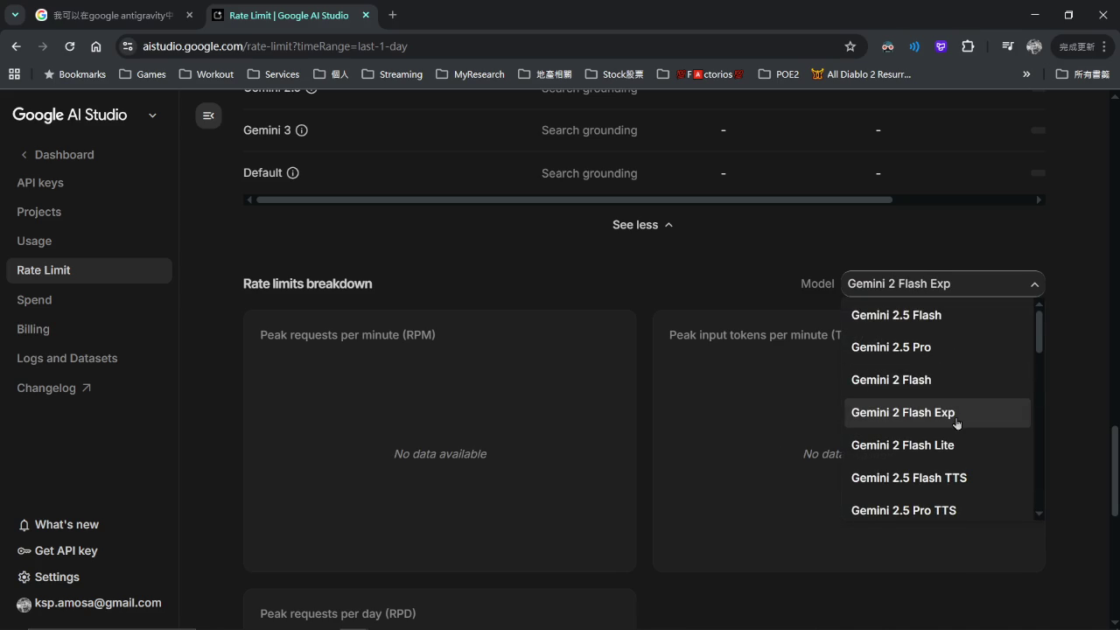
scroll(959, 427, "down", 2)
scroll(958, 427, "down", 1)
scroll(958, 416, "down", 2)
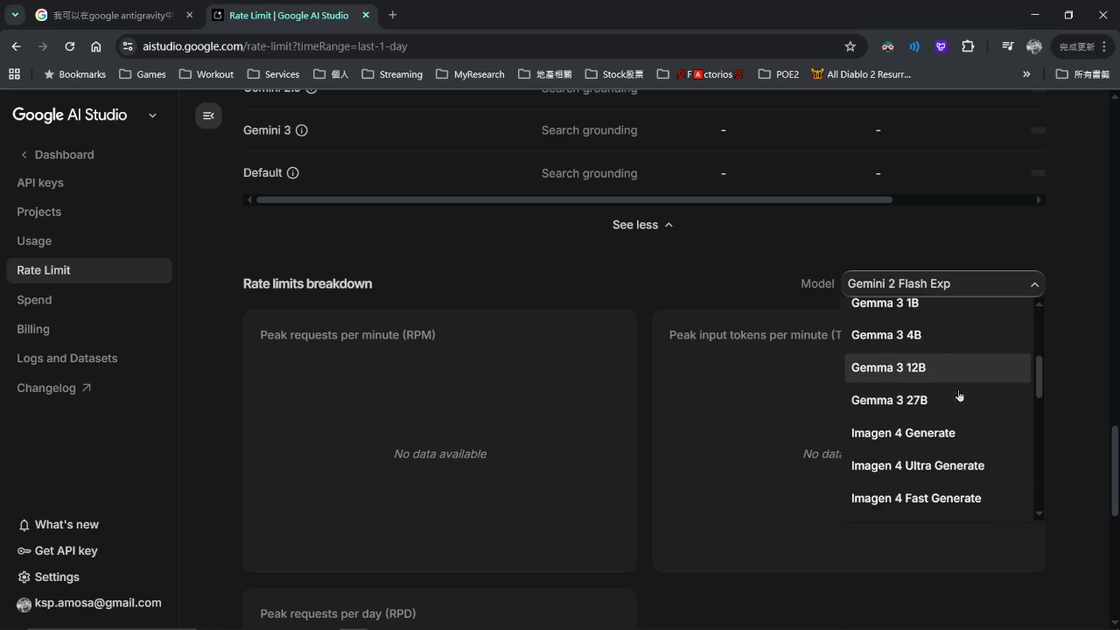
scroll(957, 393, "down", 2)
scroll(956, 393, "up", 1)
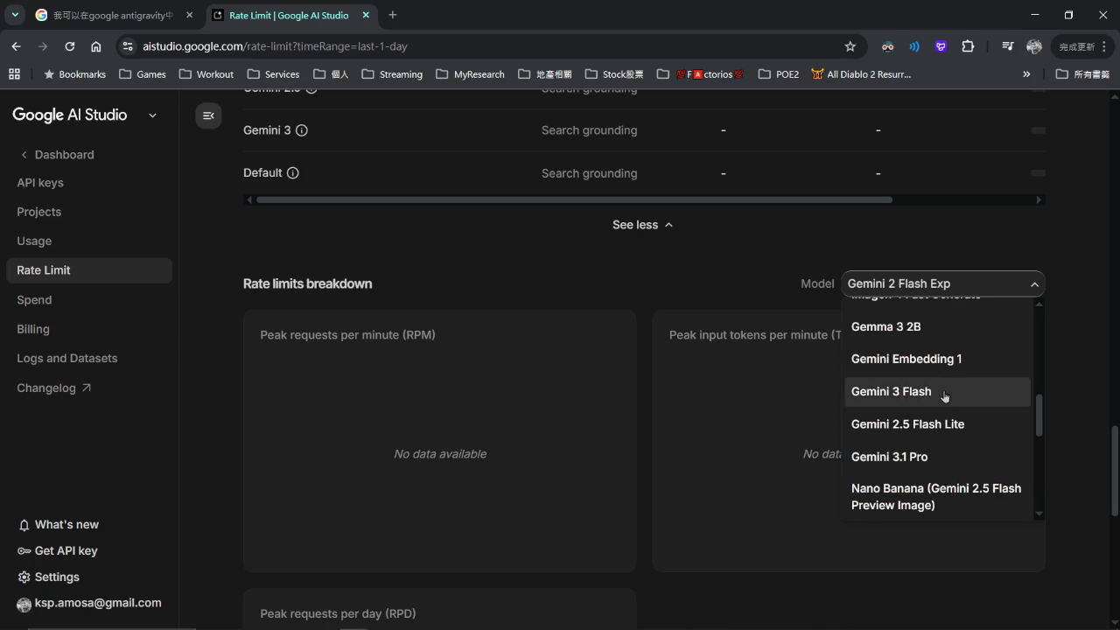
left_click(943, 390)
left_click(920, 295)
scroll(915, 321, "up", 5)
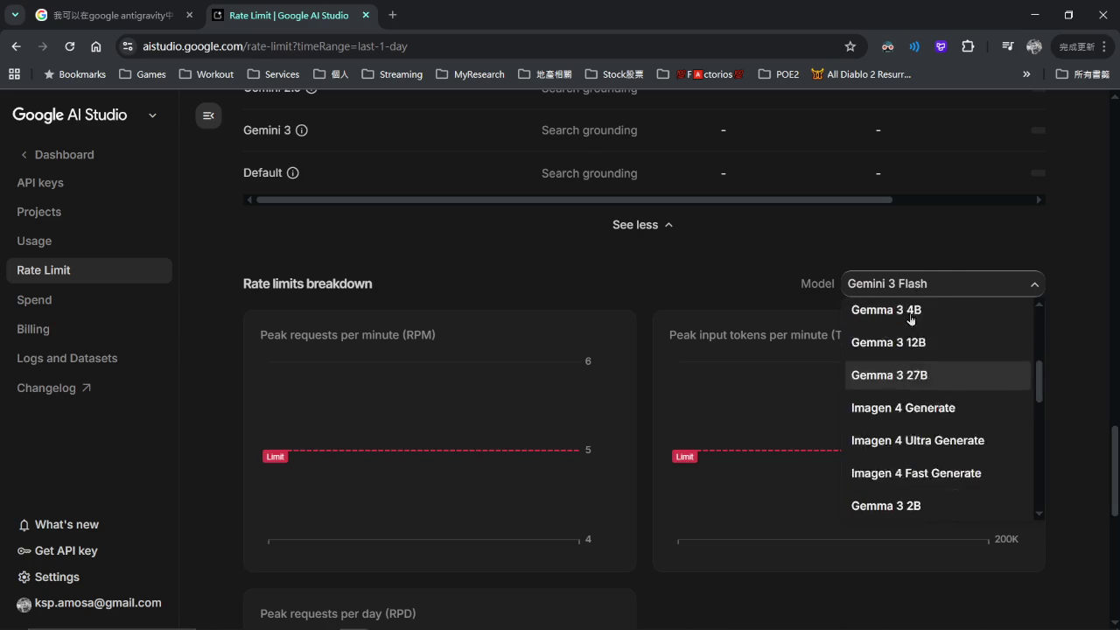
left_click(916, 322)
Show the breakdown for Nano Banana 2 (Gemini 3.1 Flash Image) and scroll down to the Tools grounding charts.
scroll(559, 371, "down", 3)
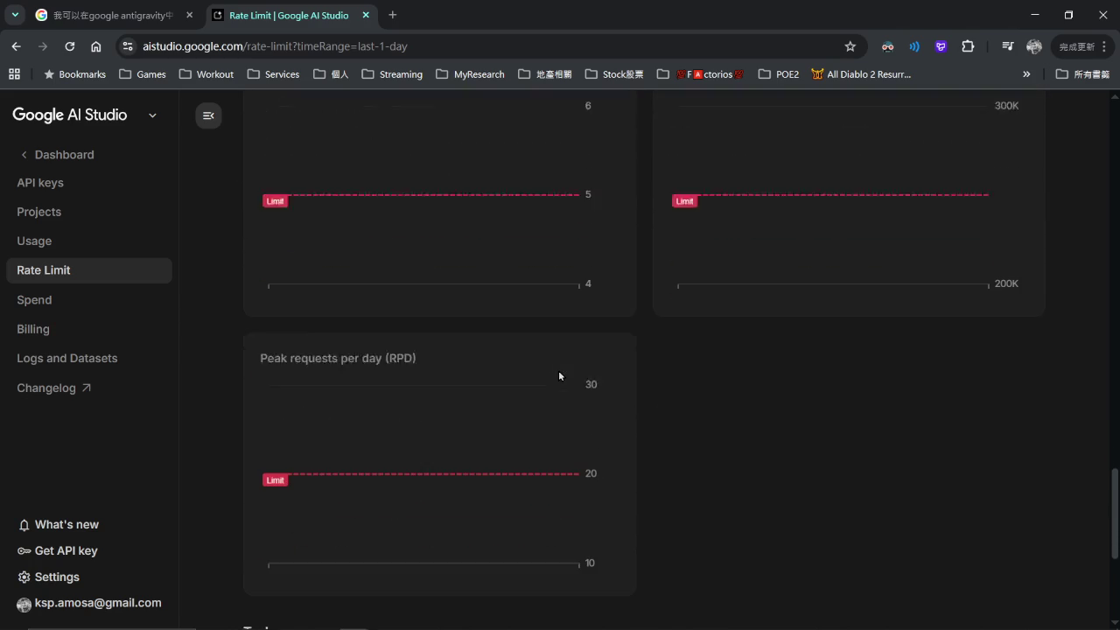
scroll(825, 236, "up", 2)
scroll(825, 238, "up", 1)
left_click(945, 210)
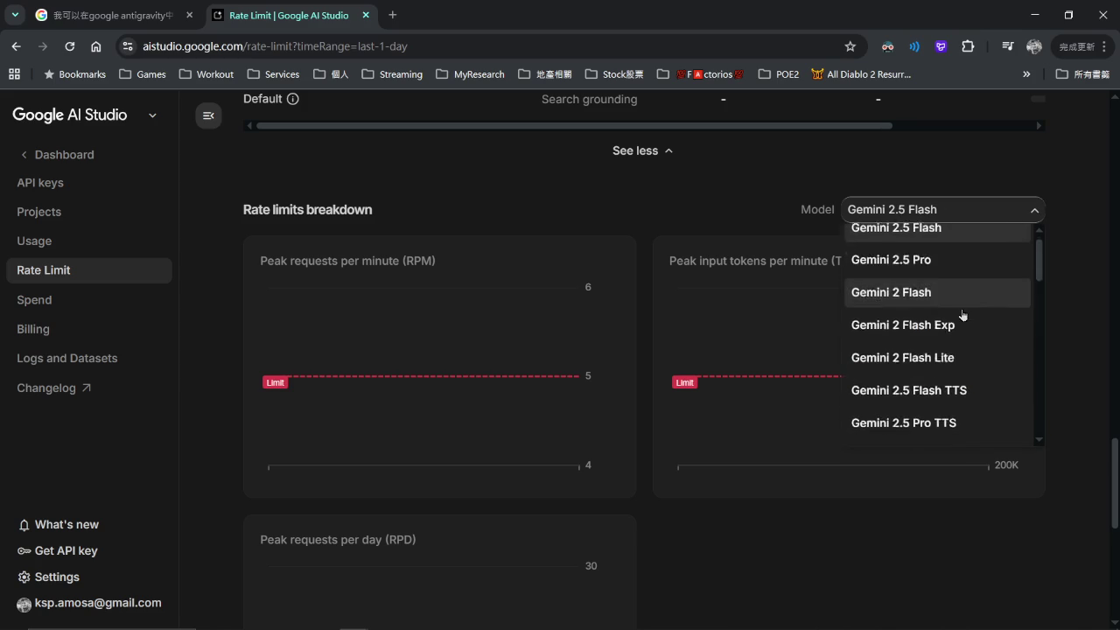
scroll(960, 312, "down", 5)
scroll(962, 315, "down", 1)
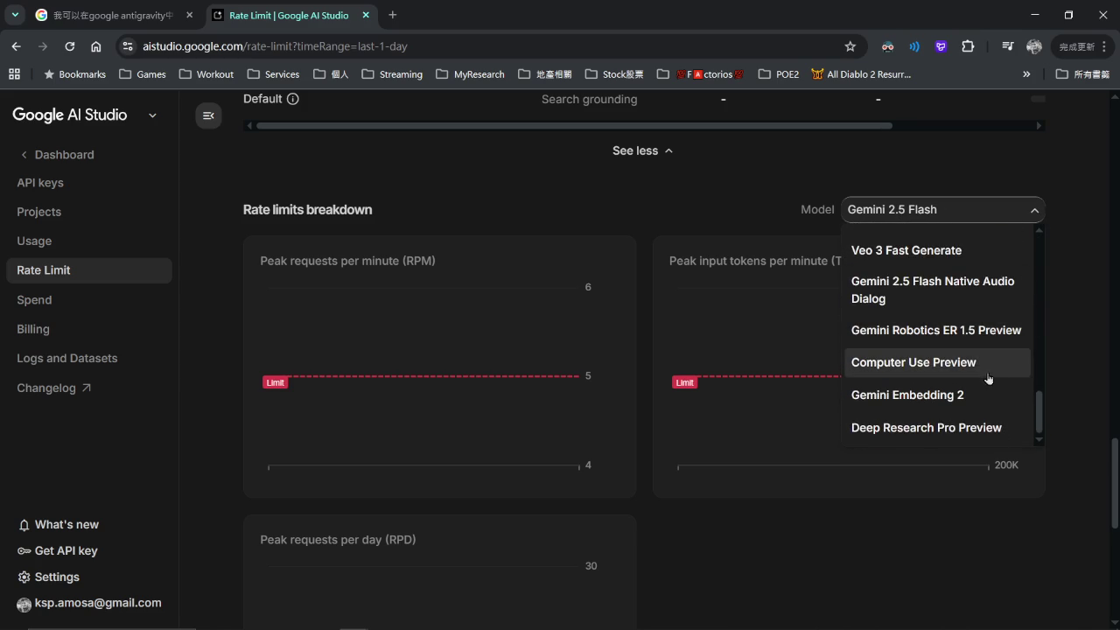
scroll(990, 380, "up", 4)
scroll(988, 379, "up", 1)
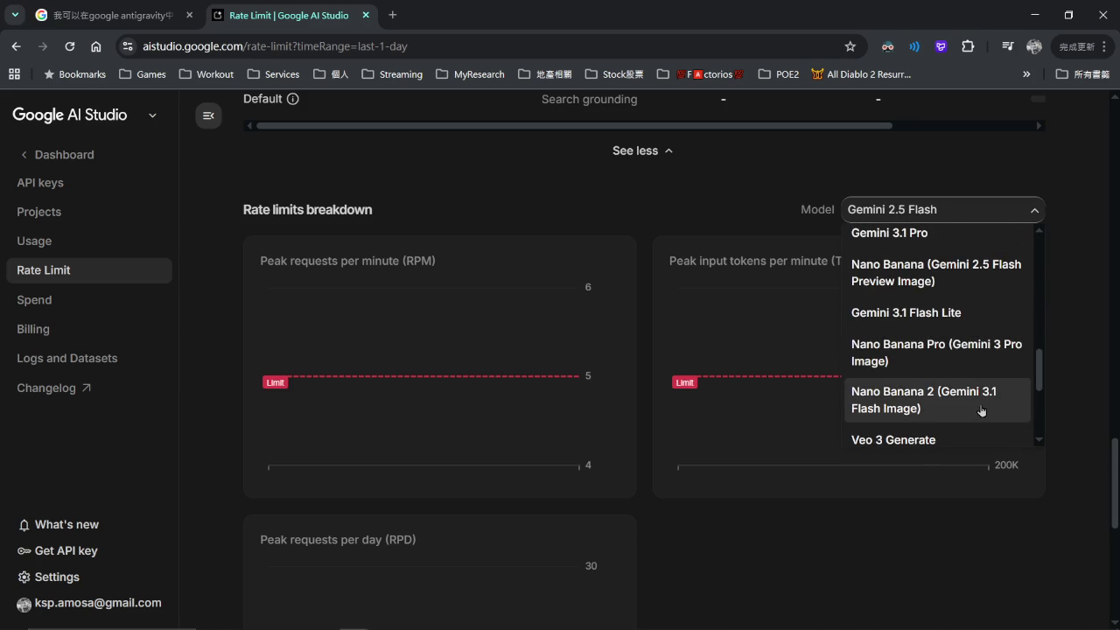
left_click(981, 410)
scroll(585, 377, "down", 6)
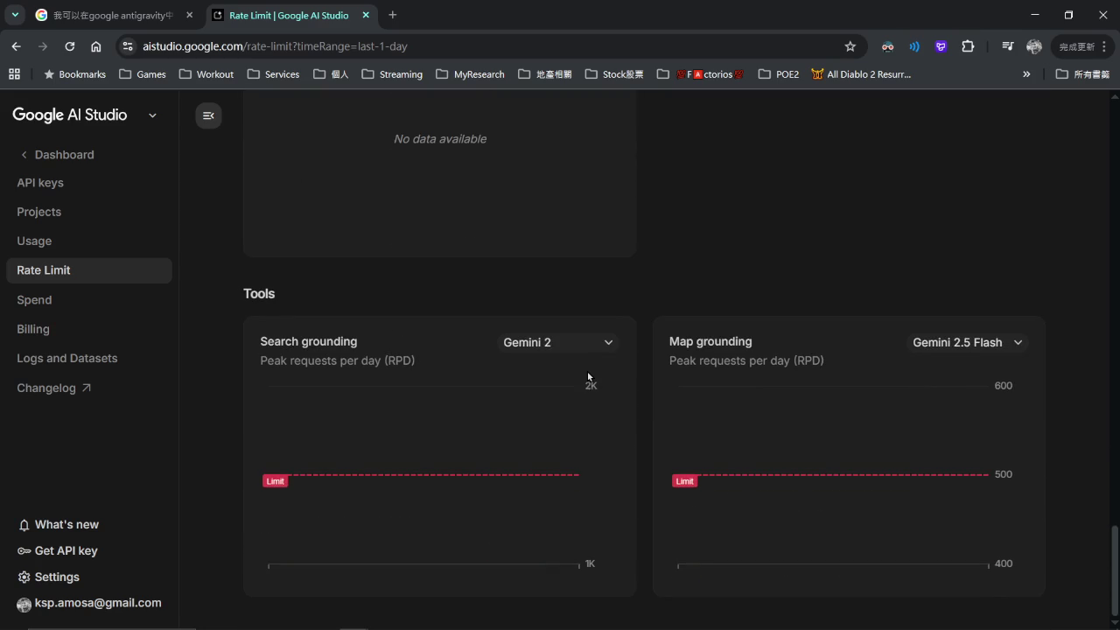
Scroll back up to the free-tier per-model rate-limit table at the top.
scroll(587, 376, "up", 10)
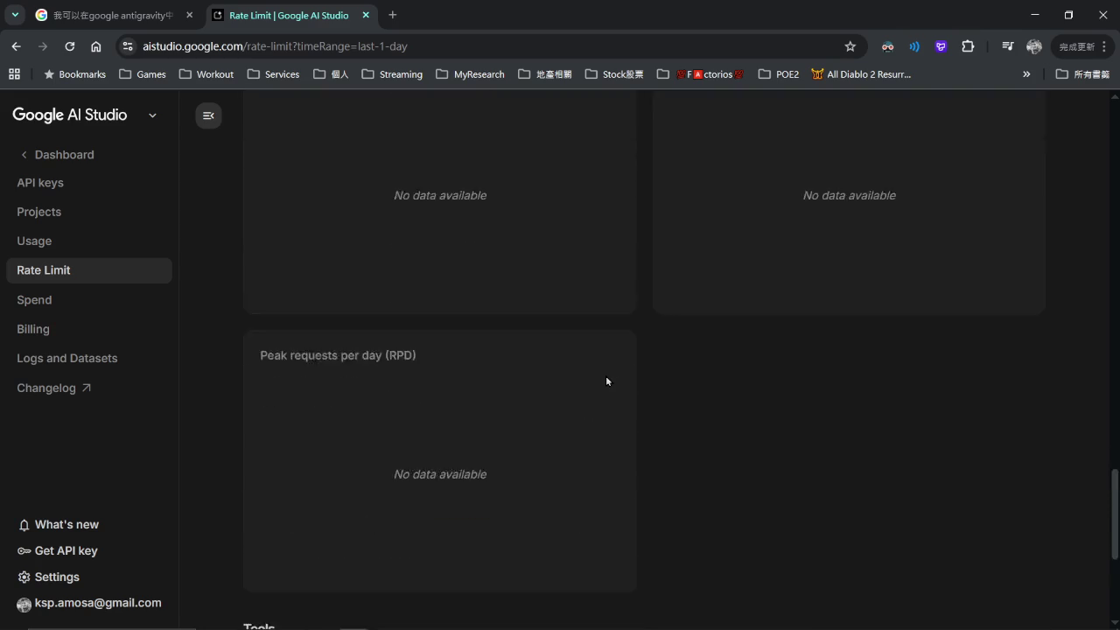
scroll(602, 374, "up", 6)
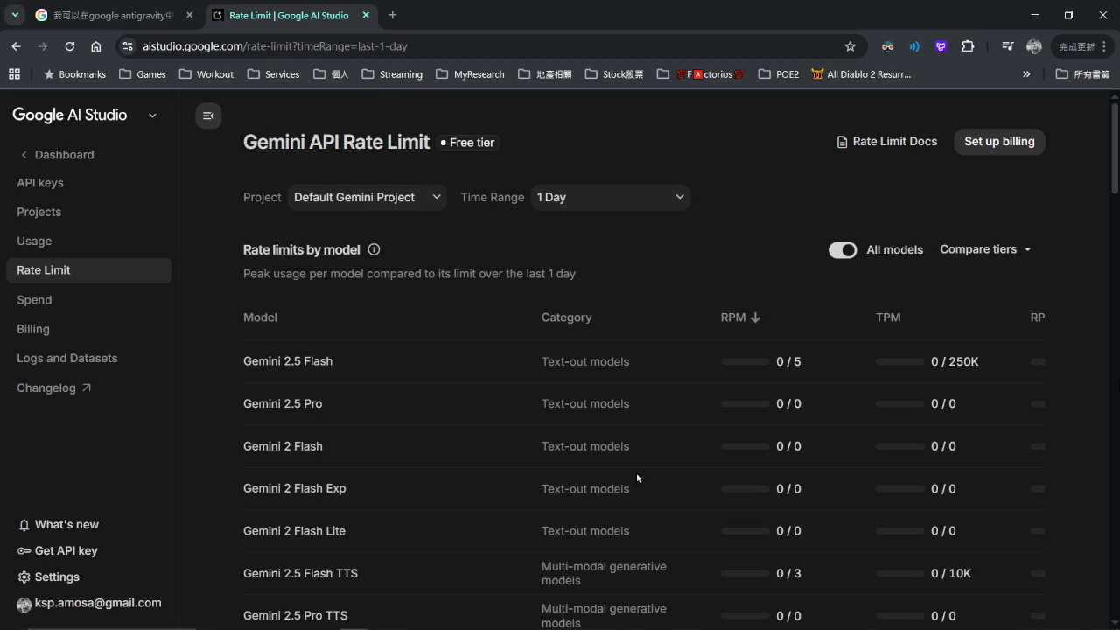
Glance at the AI Mode search tab, view the unbilled Spend page, and return to Rate Limit.
left_click(120, 7)
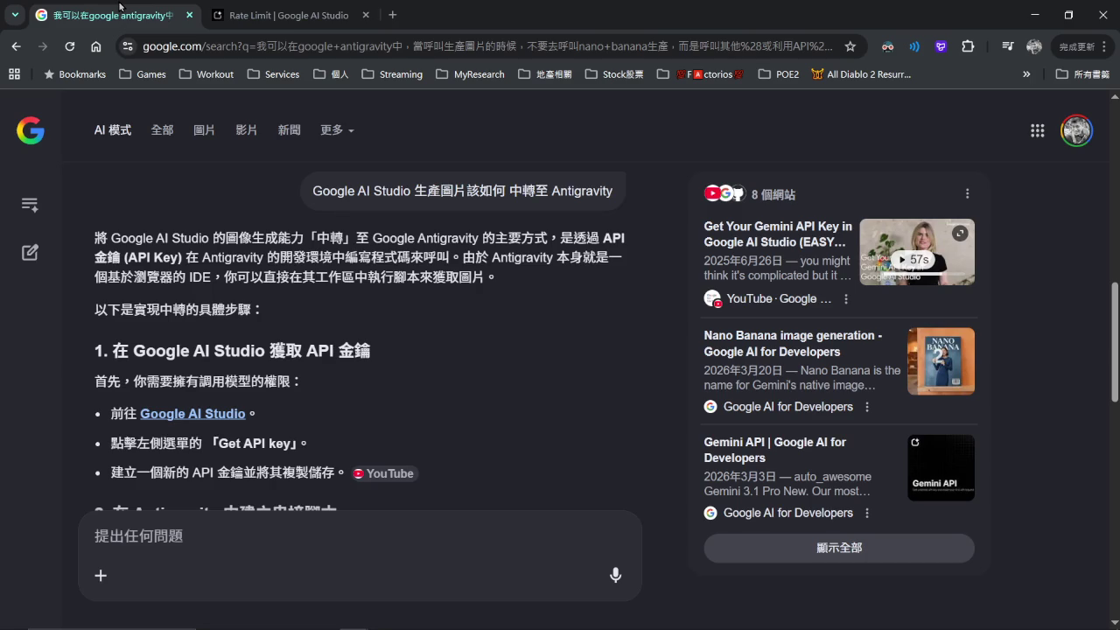
left_click(250, 7)
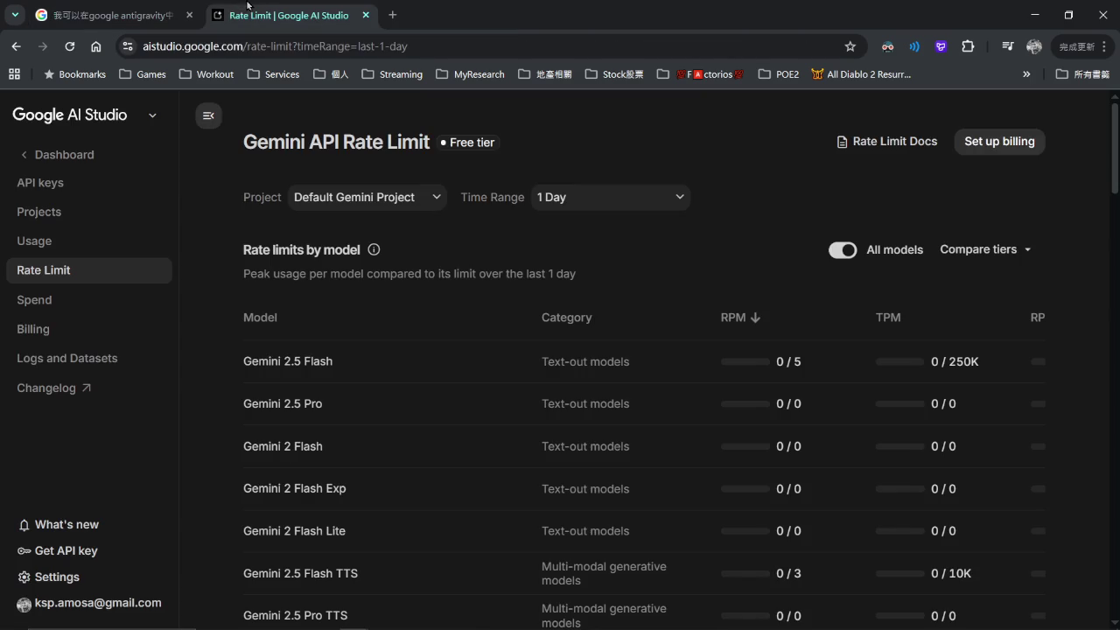
left_click(80, 302)
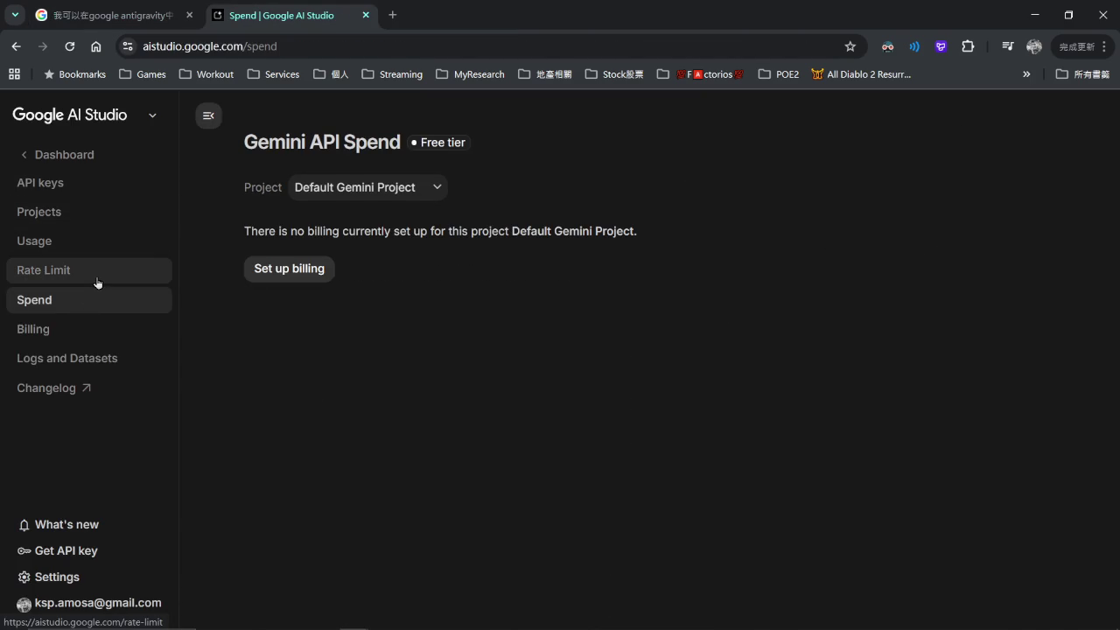
left_click(98, 282)
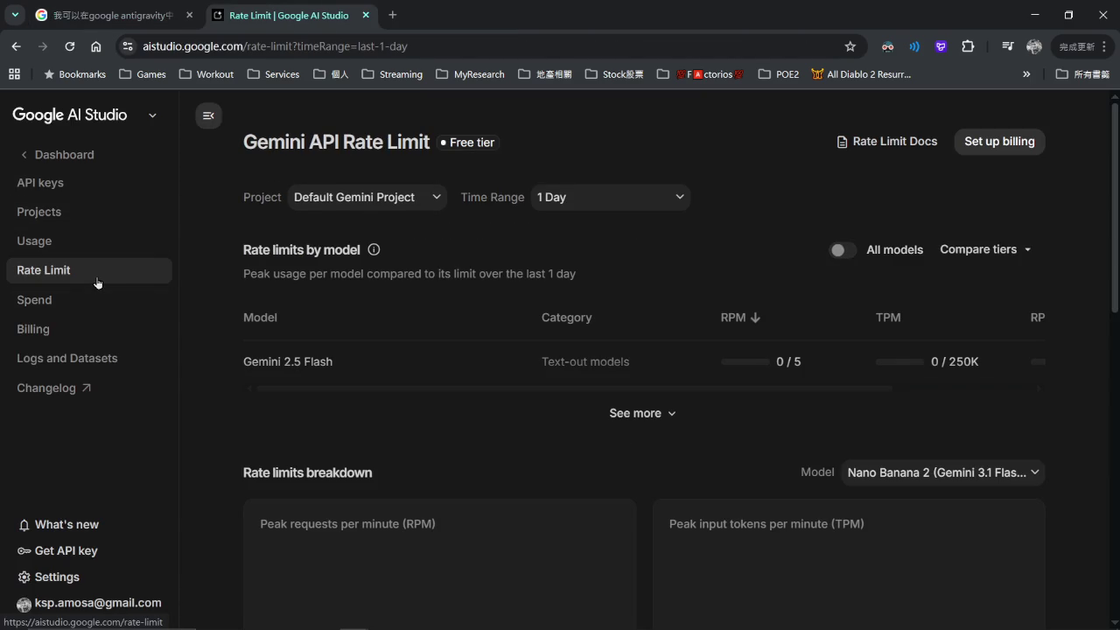